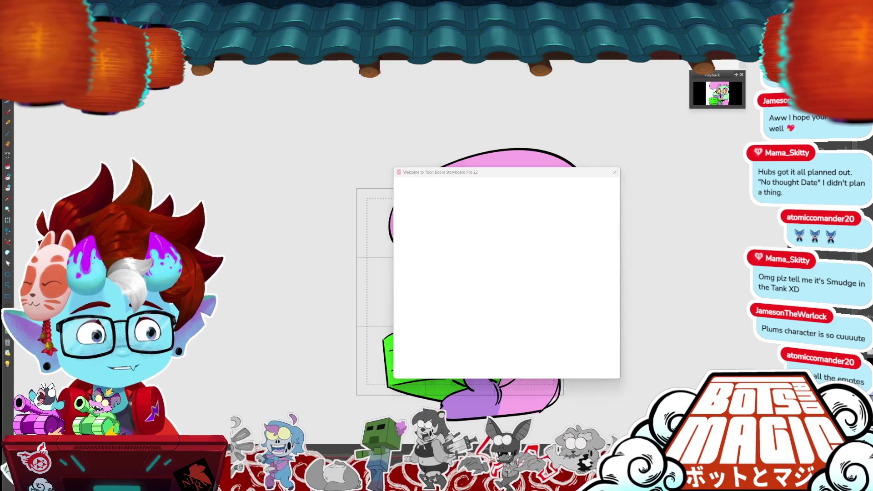
Open the EMOTES_2 project from Recent Projects in the Welcome dialog.
{"action": "left_click", "coordinate": [597, 247]}
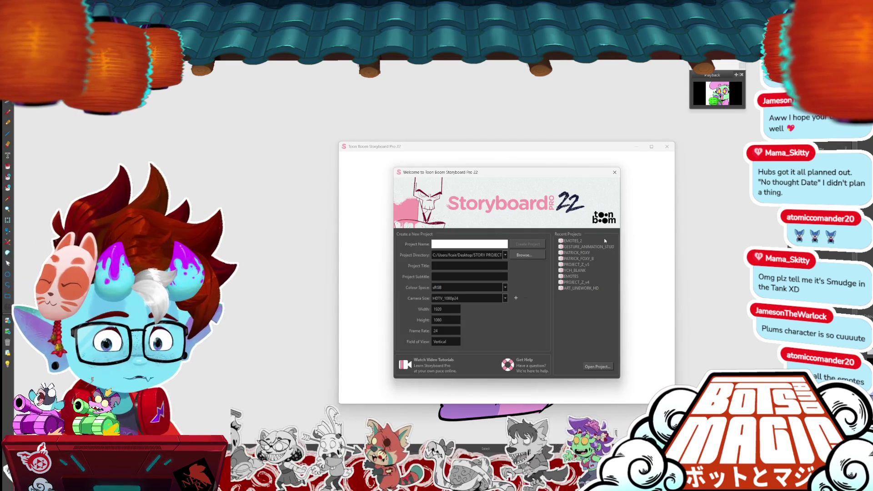
{"action": "double_click", "coordinate": [604, 240]}
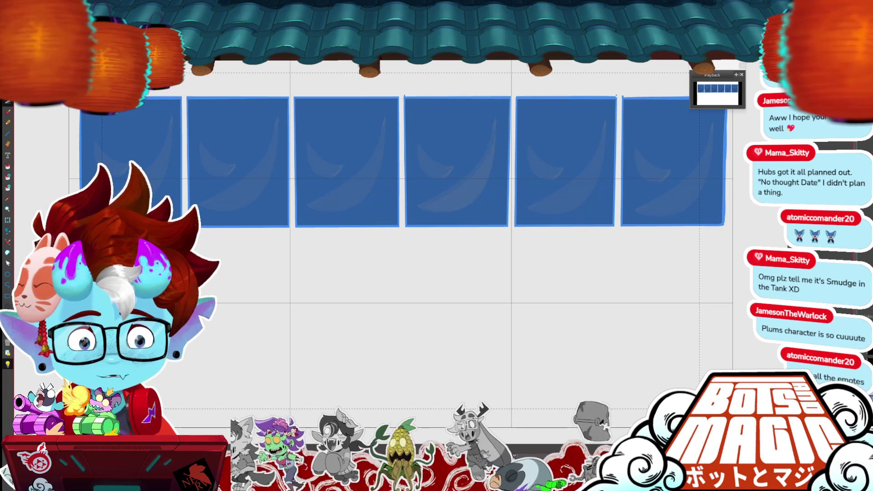
Zoom in slightly on the storyboard and switch to a different, blank panel.
{"action": "key", "text": "ctrl+plus"}
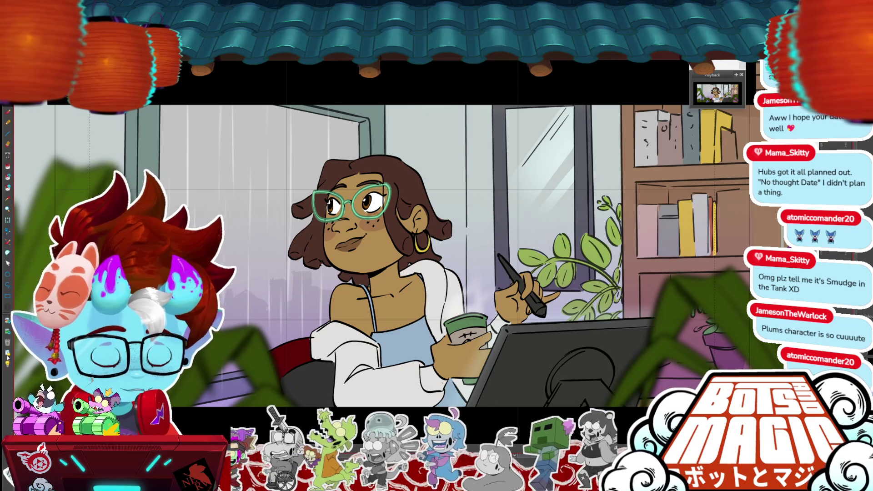
{"action": "key", "text": "ctrl+Tab"}
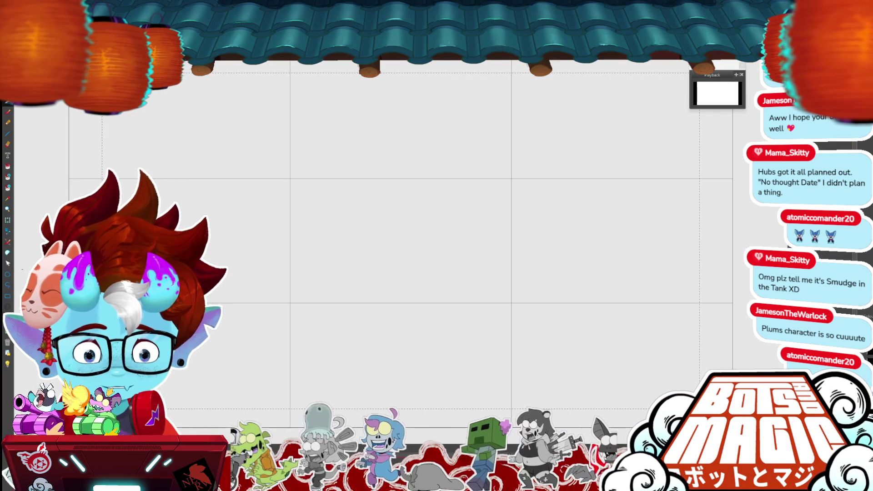
{"action": "scroll", "coordinate": [429, 250], "scroll_direction": "down", "scroll_amount": 6}
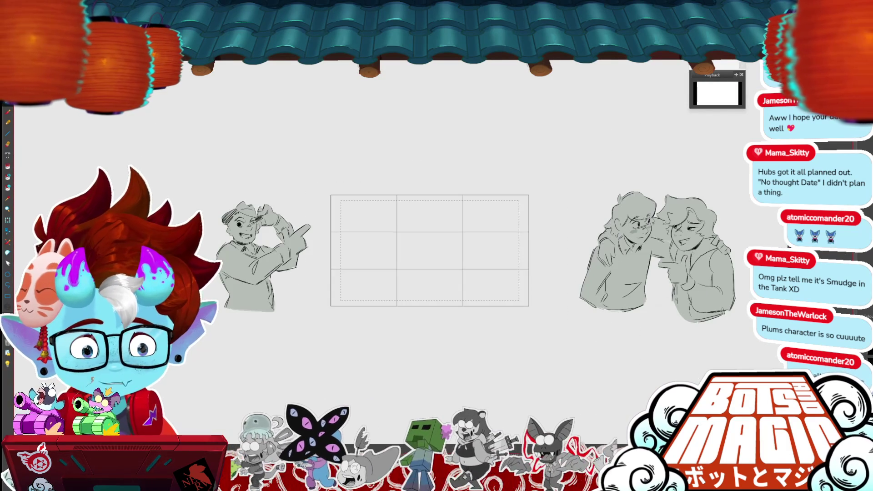
Select the layer's sketches and move the right sketch to the lower centre.
{"action": "key", "text": "ctrl+t"}
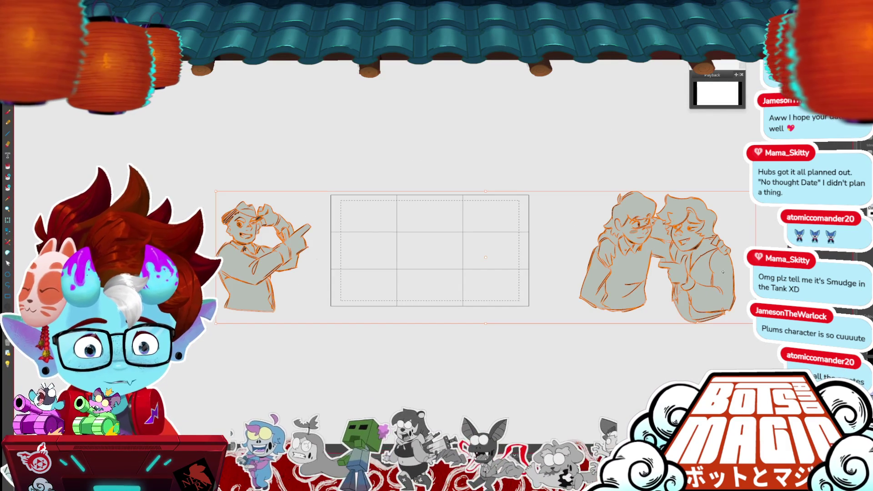
{"action": "mouse_move", "coordinate": [746, 342]}
{"action": "left_mouse_down"}
{"action": "mouse_move", "coordinate": [539, 273]}
{"action": "mouse_move", "coordinate": [751, 227]}
{"action": "left_mouse_up"}
{"action": "mouse_move", "coordinate": [721, 280]}
{"action": "left_mouse_down"}
{"action": "mouse_move", "coordinate": [428, 333]}
{"action": "mouse_move", "coordinate": [402, 361]}
{"action": "left_mouse_up"}
{"action": "key", "text": "Return"}
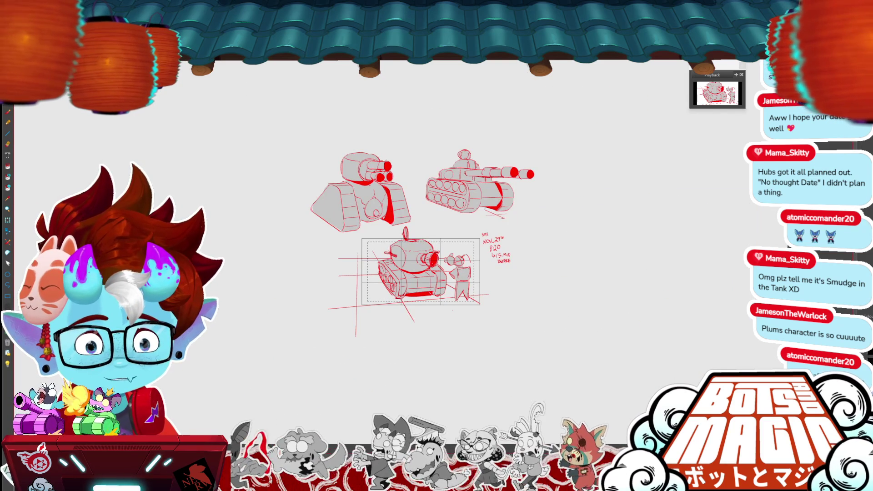
Move the red tank sketches up above the camera frame, then paste the tank reference image.
{"action": "key", "text": "ctrl+t"}
{"action": "left_click_drag", "start_coordinate": [478, 272], "coordinate": [483, 172]}
{"action": "key", "text": "Return"}
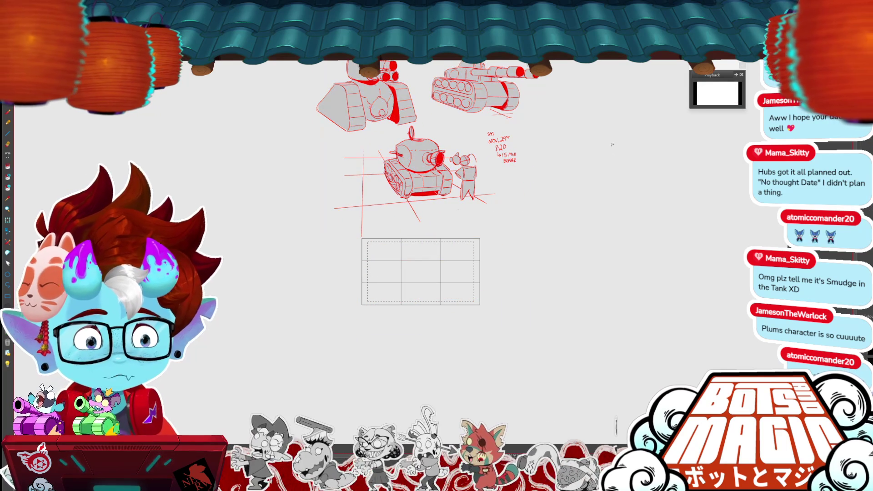
{"action": "scroll", "coordinate": [504, 228], "scroll_direction": "up", "scroll_amount": 5}
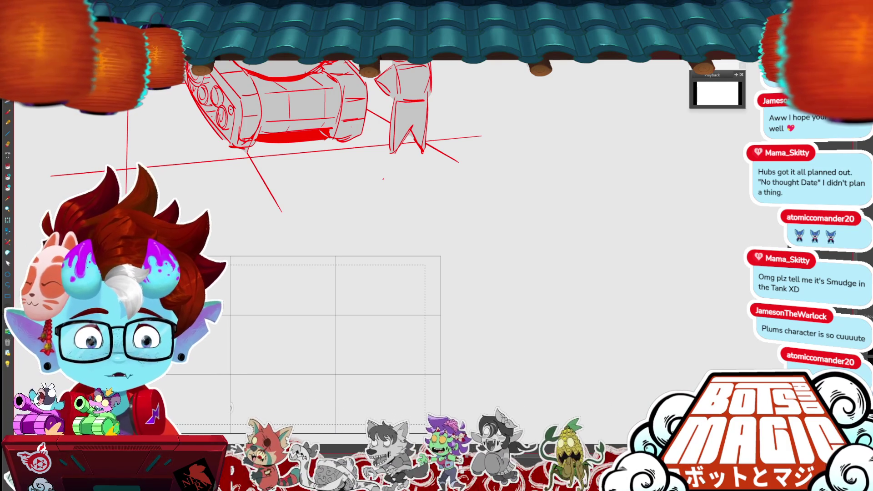
{"action": "key", "text": "ctrl+v"}
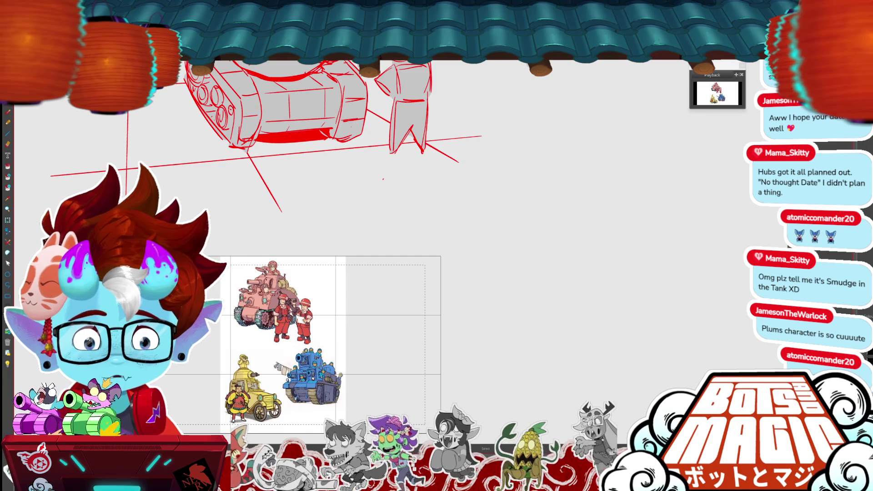
Drag the pasted tank reference image to the right of the camera frame.
{"action": "scroll", "coordinate": [340, 227], "scroll_direction": "down", "scroll_amount": 2}
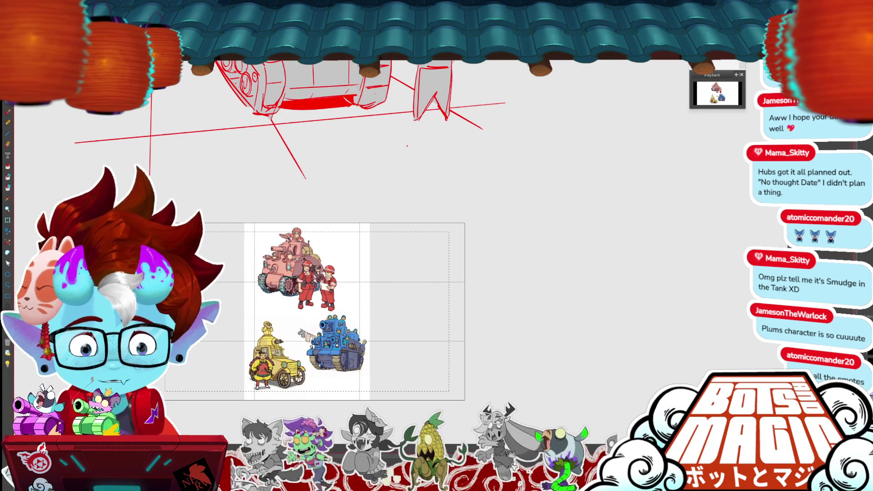
{"action": "left_click_drag", "start_coordinate": [307, 314], "coordinate": [547, 314]}
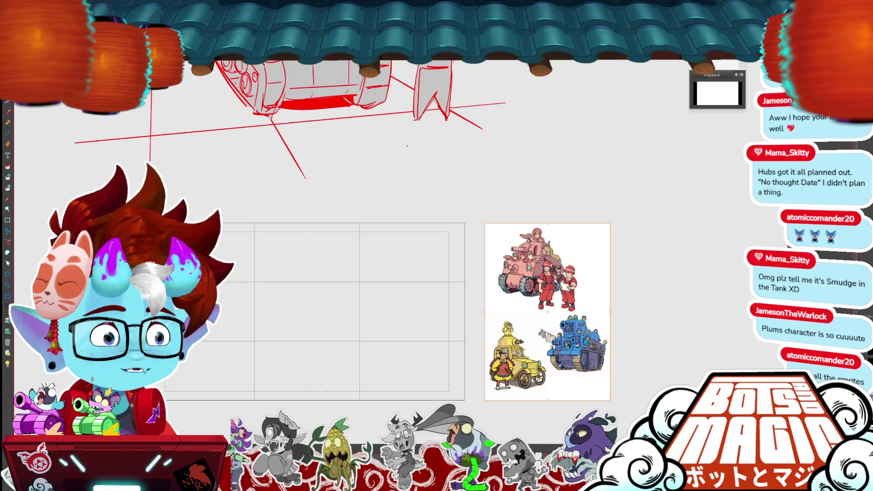
{"action": "scroll", "coordinate": [553, 319], "scroll_direction": "up", "scroll_amount": 5}
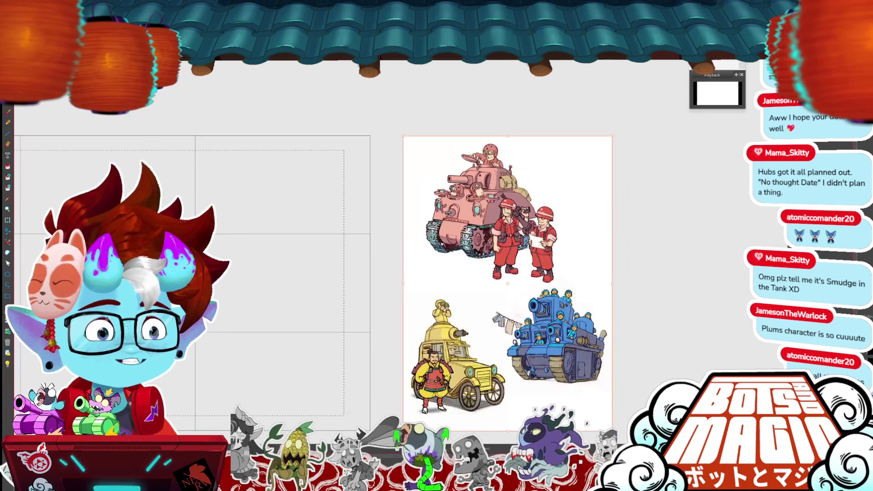
{"action": "scroll", "coordinate": [464, 246], "scroll_direction": "down", "scroll_amount": 2}
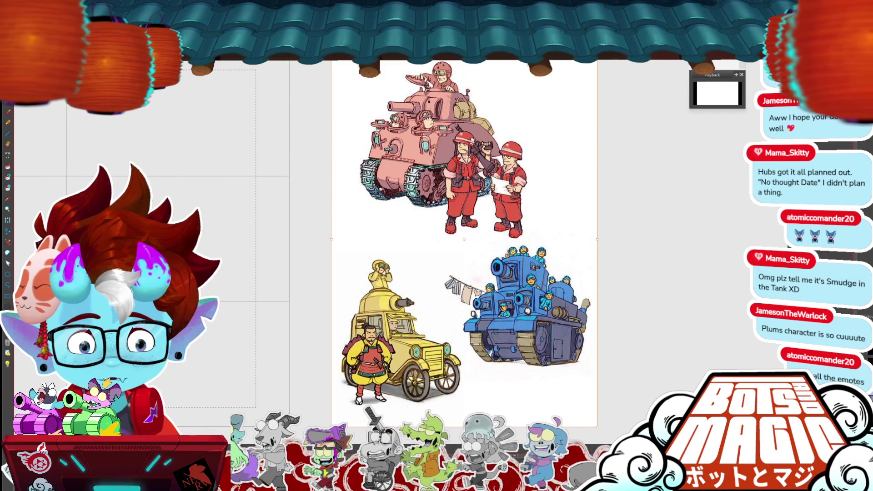
{"action": "scroll", "coordinate": [226, 213], "scroll_direction": "up", "scroll_amount": 2}
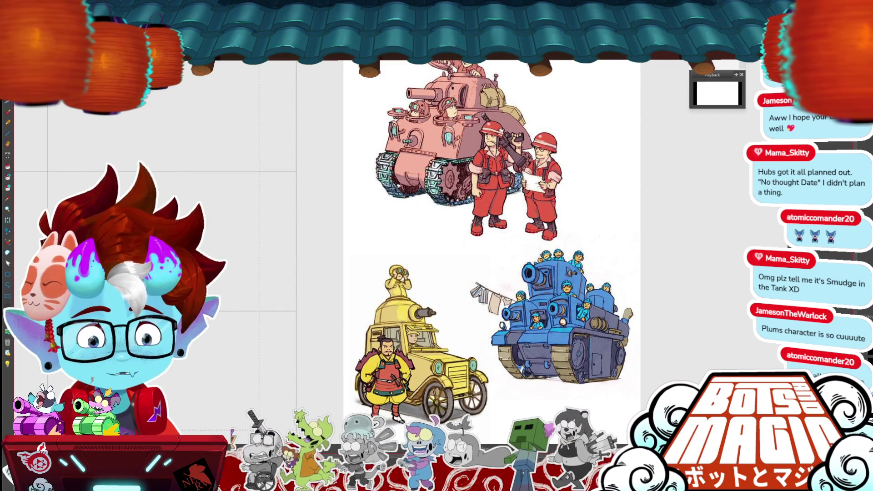
{"action": "scroll", "coordinate": [401, 269], "scroll_direction": "down", "scroll_amount": 1}
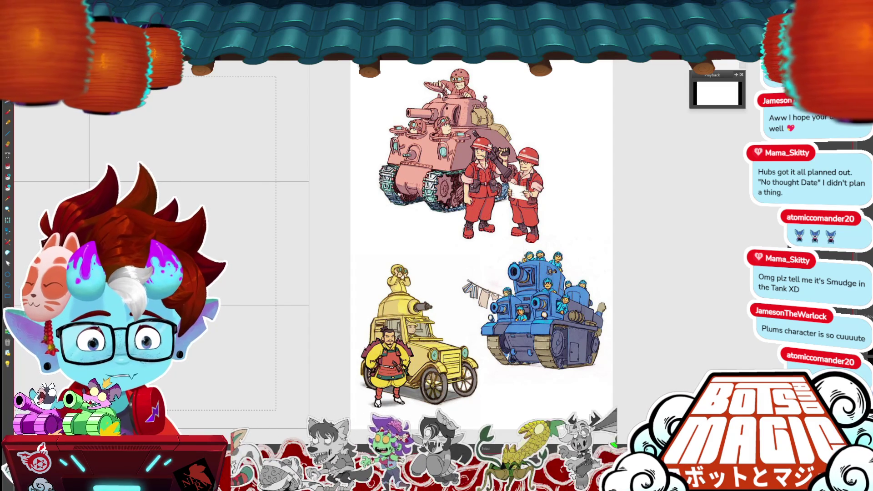
{"action": "scroll", "coordinate": [586, 214], "scroll_direction": "down", "scroll_amount": 3}
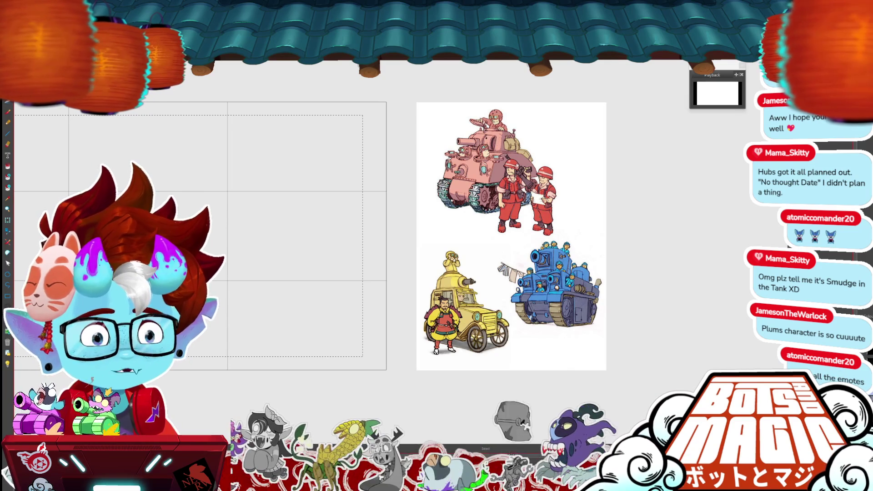
{"action": "scroll", "coordinate": [359, 245], "scroll_direction": "up", "scroll_amount": 2}
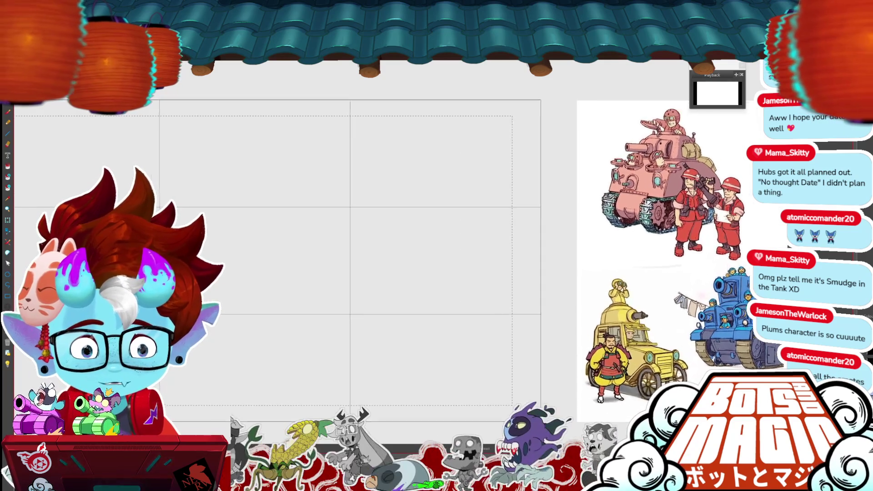
{"action": "scroll", "coordinate": [295, 252], "scroll_direction": "down", "scroll_amount": 2}
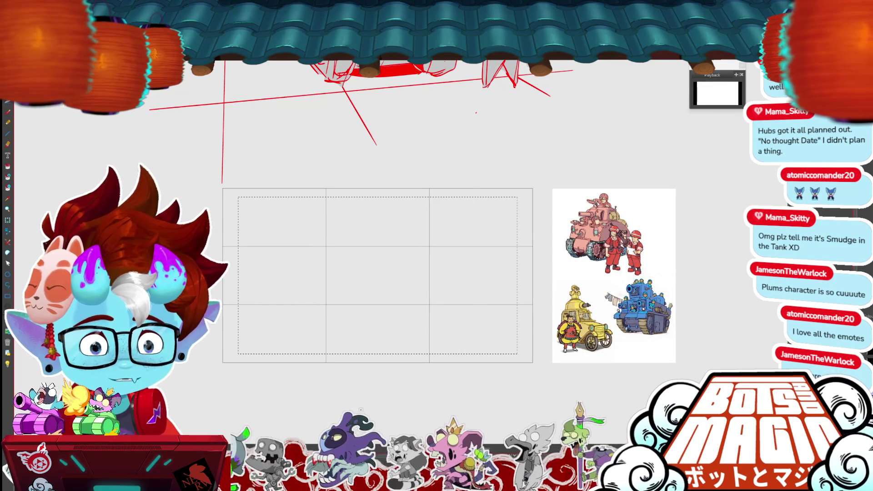
Draw a circle near the top of the frame and shrink it to about half size.
{"action": "scroll", "coordinate": [304, 233], "scroll_direction": "up", "scroll_amount": 2}
{"action": "mouse_move", "coordinate": [475, 194]}
{"action": "left_mouse_down"}
{"action": "mouse_move", "coordinate": [508, 330]}
{"action": "mouse_move", "coordinate": [477, 195]}
{"action": "left_mouse_up"}
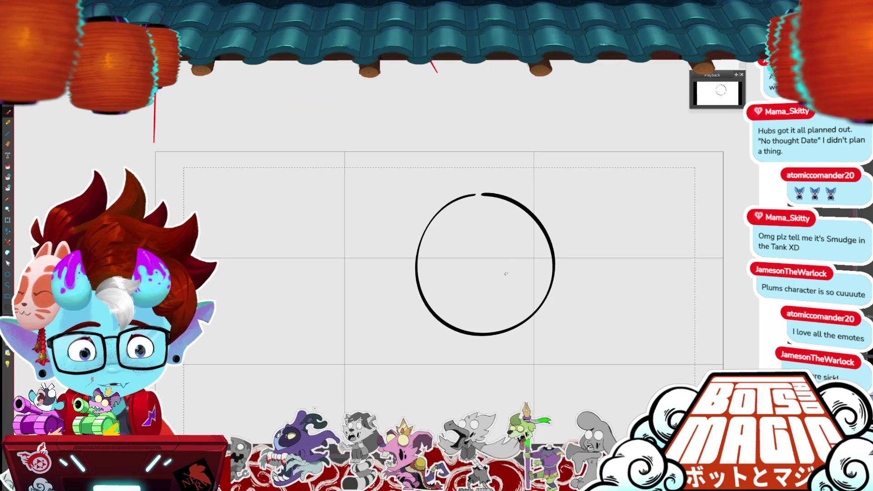
{"action": "key", "text": "ctrl+t"}
{"action": "scroll", "coordinate": [418, 249], "scroll_direction": "down", "scroll_amount": 3}
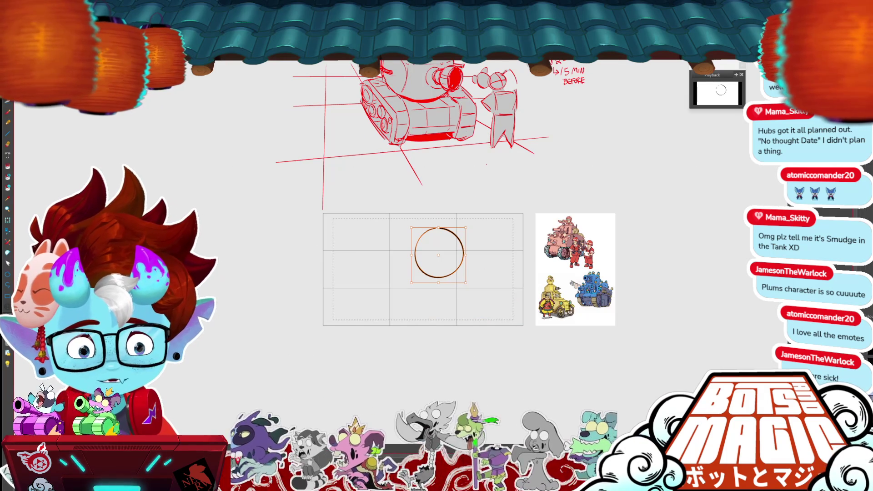
{"action": "left_click_drag", "start_coordinate": [466, 284], "coordinate": [426, 257]}
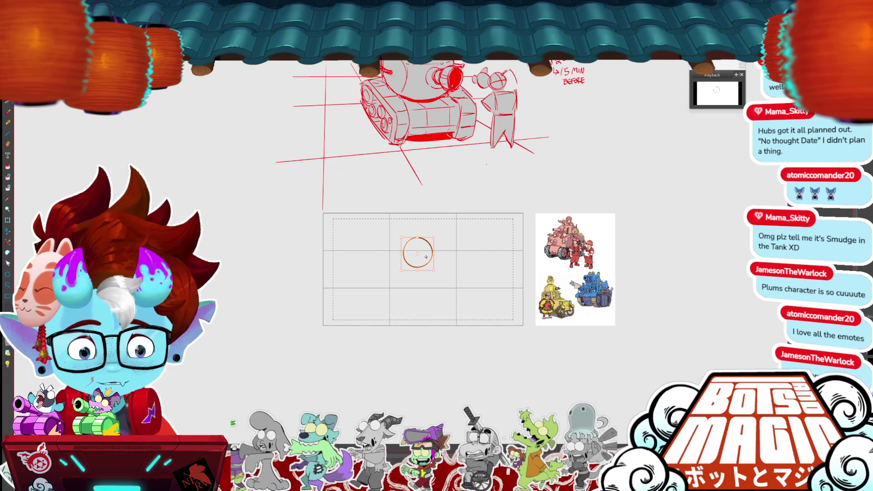
{"action": "scroll", "coordinate": [426, 257], "scroll_direction": "up", "scroll_amount": 1}
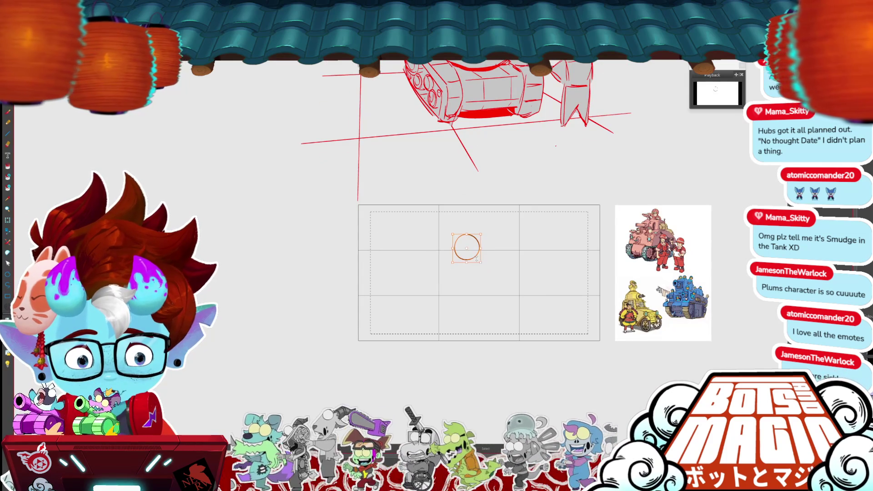
{"action": "scroll", "coordinate": [496, 247], "scroll_direction": "up", "scroll_amount": 1}
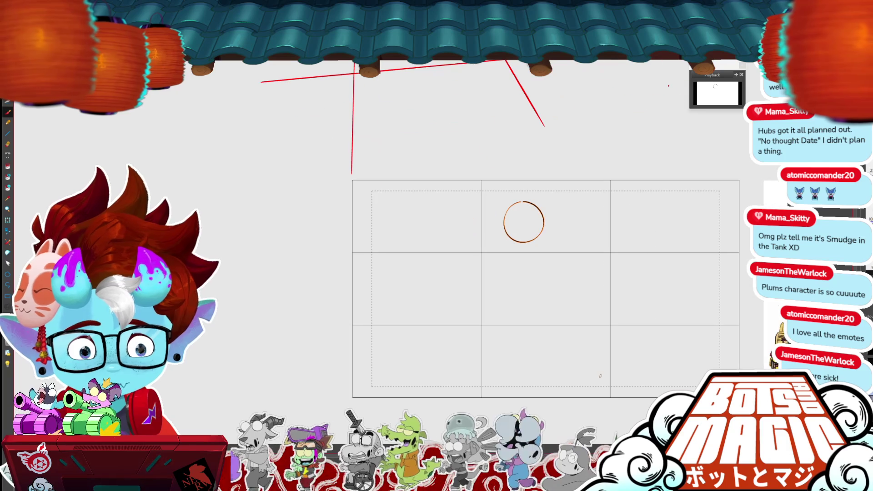
{"action": "scroll", "coordinate": [669, 86], "scroll_direction": "down", "scroll_amount": 2}
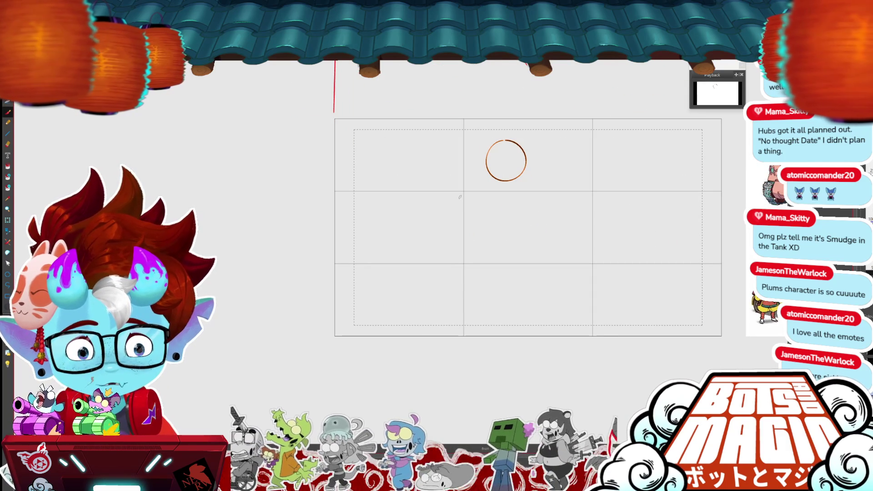
Draw a large round body below the small circle, with a top ellipse and left-side curve.
{"action": "mouse_move", "coordinate": [513, 185]}
{"action": "left_mouse_down"}
{"action": "mouse_move", "coordinate": [468, 214]}
{"action": "mouse_move", "coordinate": [561, 205]}
{"action": "mouse_move", "coordinate": [514, 186]}
{"action": "left_mouse_up"}
{"action": "left_click_drag", "start_coordinate": [524, 280], "coordinate": [533, 290]}
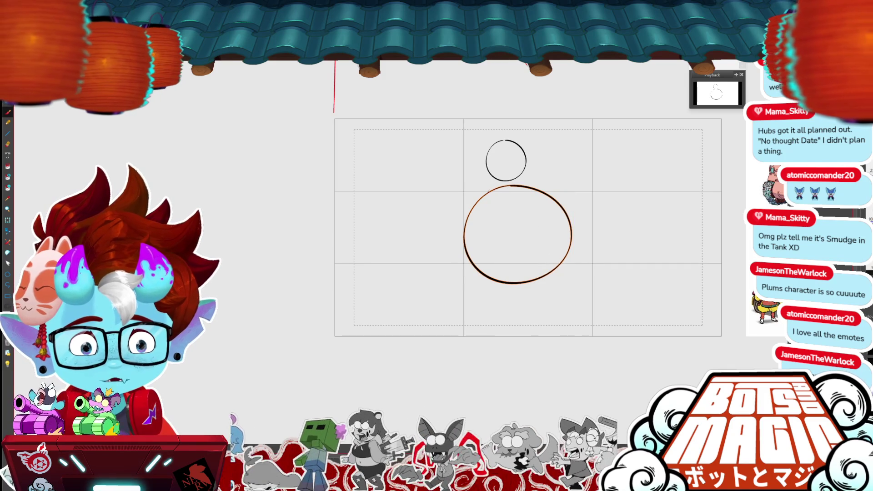
{"action": "left_click_drag", "start_coordinate": [484, 199], "coordinate": [548, 197]}
{"action": "key", "text": "ctrl+z"}
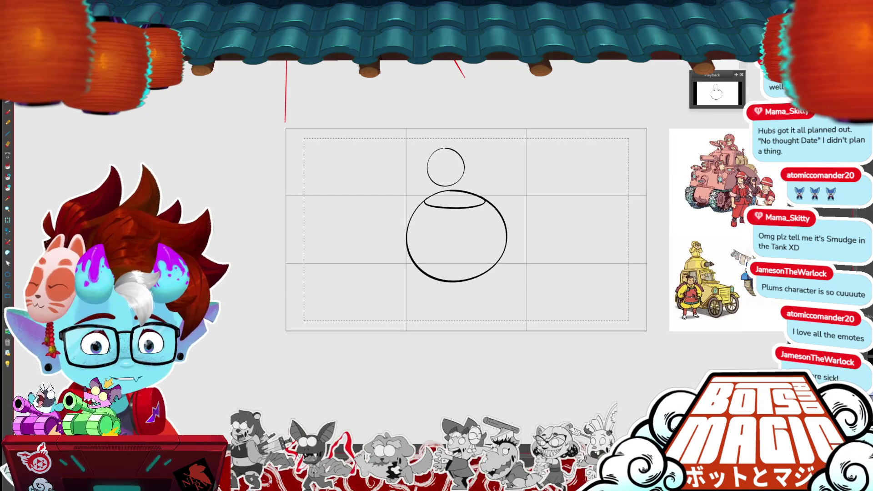
{"action": "mouse_move", "coordinate": [422, 201]}
{"action": "left_mouse_down"}
{"action": "mouse_move", "coordinate": [394, 262]}
{"action": "mouse_move", "coordinate": [448, 280]}
{"action": "left_mouse_up"}
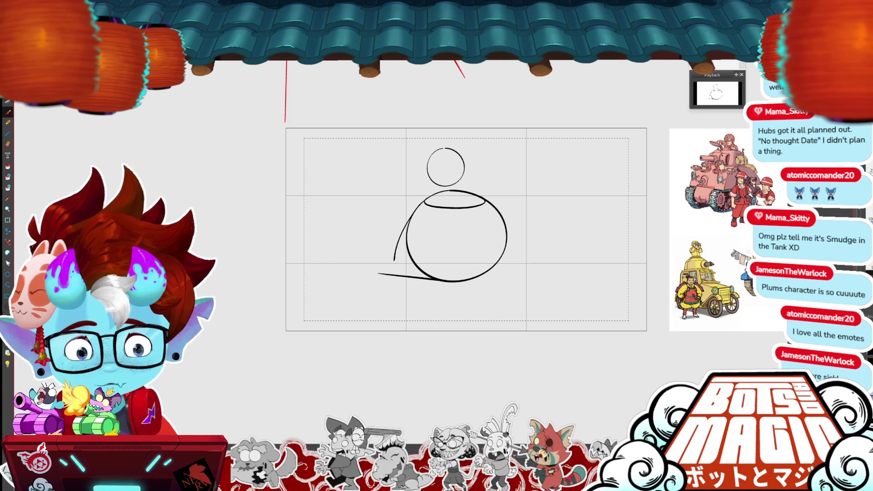
Sketch the base's front track and bottom line, erasing the old left curved stroke.
{"action": "left_click_drag", "start_coordinate": [378, 273], "coordinate": [363, 327]}
{"action": "mouse_move", "coordinate": [438, 278]}
{"action": "left_mouse_down"}
{"action": "mouse_move", "coordinate": [464, 285]}
{"action": "mouse_move", "coordinate": [483, 332]}
{"action": "left_mouse_up"}
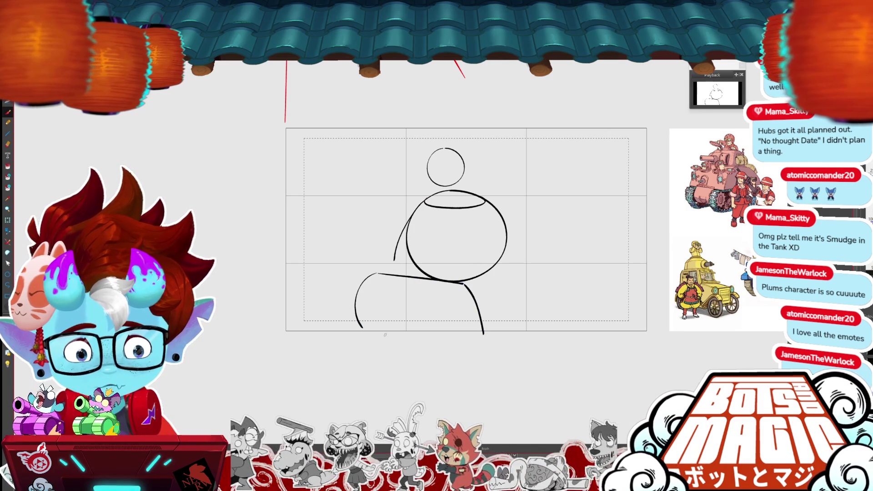
{"action": "mouse_move", "coordinate": [362, 326]}
{"action": "left_mouse_down"}
{"action": "mouse_move", "coordinate": [378, 275]}
{"action": "mouse_move", "coordinate": [351, 326]}
{"action": "mouse_move", "coordinate": [446, 348]}
{"action": "mouse_move", "coordinate": [468, 349]}
{"action": "mouse_move", "coordinate": [484, 338]}
{"action": "left_mouse_up"}
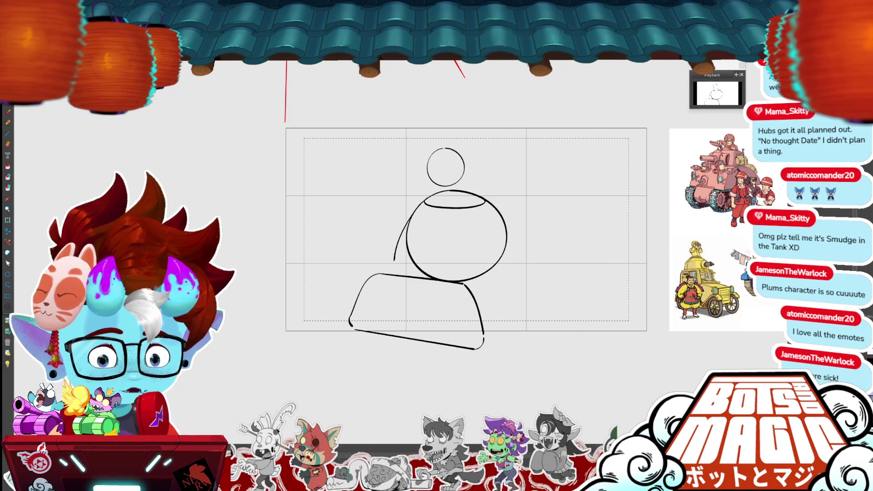
{"action": "key", "text": "ctrl+t"}
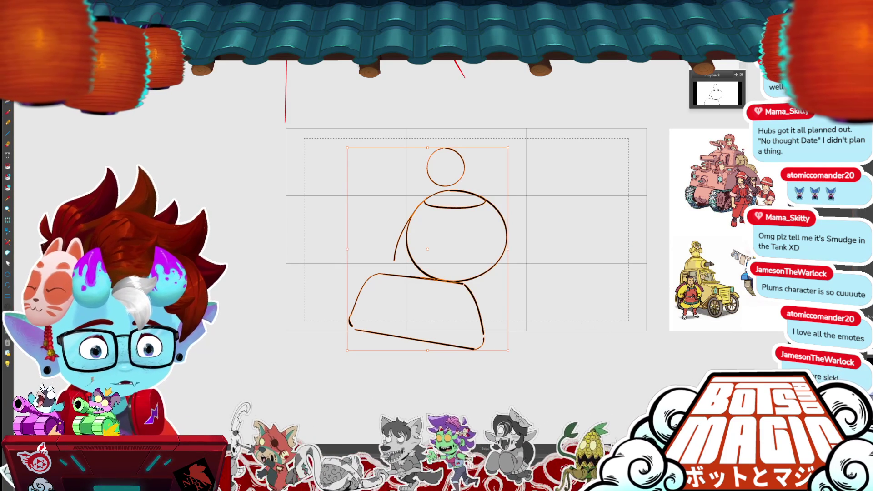
Stretch the hull so its bottom edge sits lower and delete the colour tank reference image.
{"action": "scroll", "coordinate": [312, 213], "scroll_direction": "down", "scroll_amount": 2}
{"action": "key", "text": "Return"}
{"action": "mouse_move", "coordinate": [457, 286]}
{"action": "left_mouse_down"}
{"action": "mouse_move", "coordinate": [325, 291]}
{"action": "mouse_move", "coordinate": [436, 277]}
{"action": "left_mouse_up"}
{"action": "key", "text": "Return"}
{"action": "left_click_drag", "start_coordinate": [357, 257], "coordinate": [413, 270]}
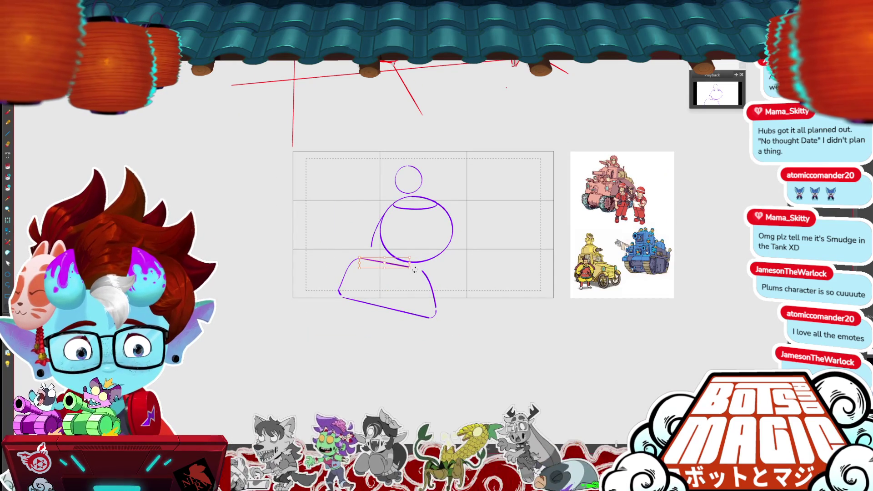
{"action": "key", "text": "Return"}
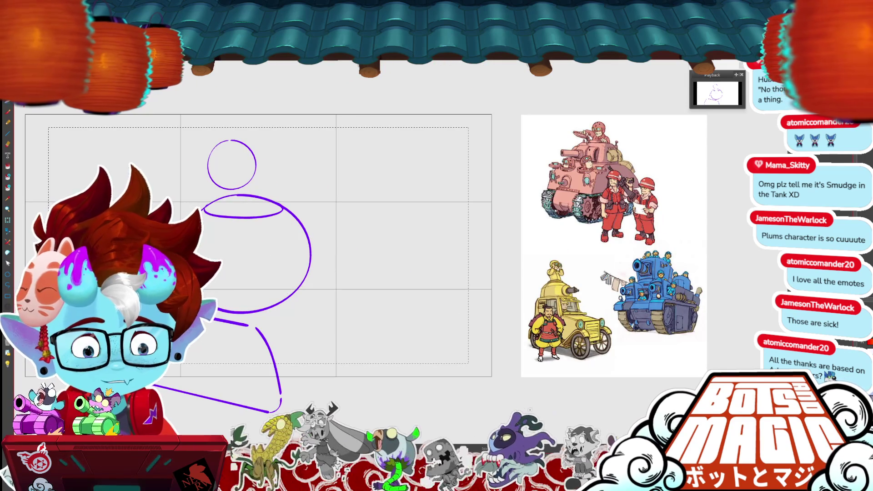
{"action": "left_click", "coordinate": [689, 244]}
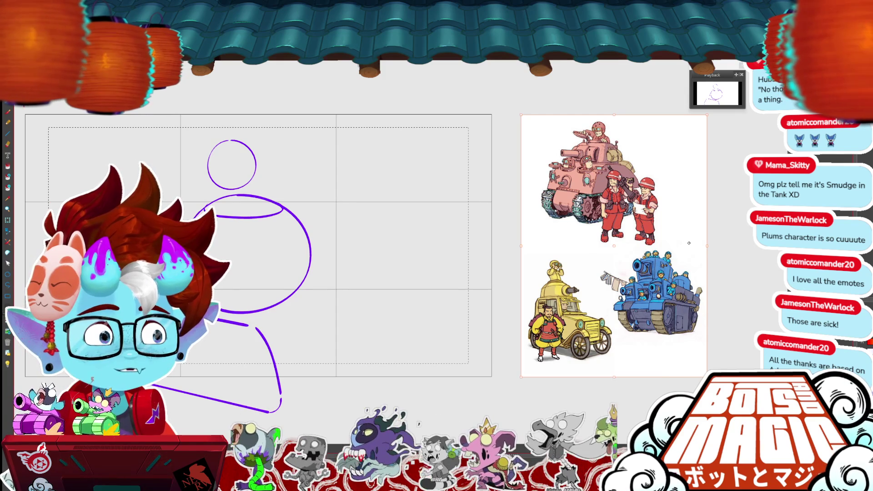
{"action": "key", "text": "Delete"}
Duplicate the hull, nudge the copy right, and tidy its bottom and left curves.
{"action": "left_click_drag", "start_coordinate": [689, 243], "coordinate": [812, 163]}
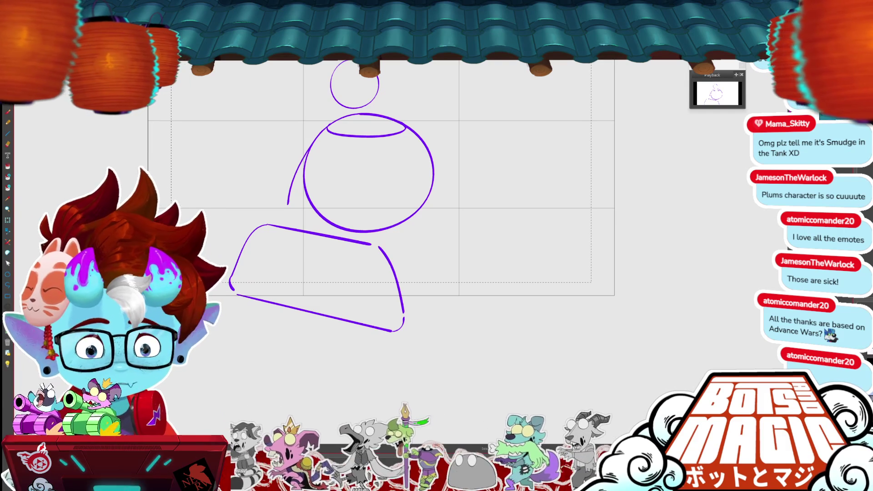
{"action": "left_click", "coordinate": [364, 245]}
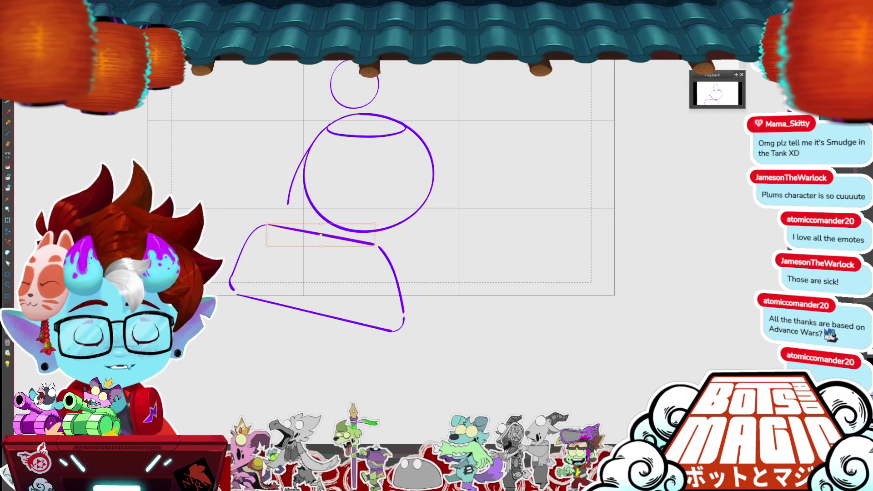
{"action": "mouse_move", "coordinate": [448, 291]}
{"action": "left_mouse_down"}
{"action": "mouse_move", "coordinate": [246, 319]}
{"action": "mouse_move", "coordinate": [382, 230]}
{"action": "mouse_move", "coordinate": [454, 281]}
{"action": "mouse_move", "coordinate": [440, 270]}
{"action": "left_mouse_up"}
{"action": "key", "text": "ctrl+c"}
{"action": "key", "text": "ctrl+v"}
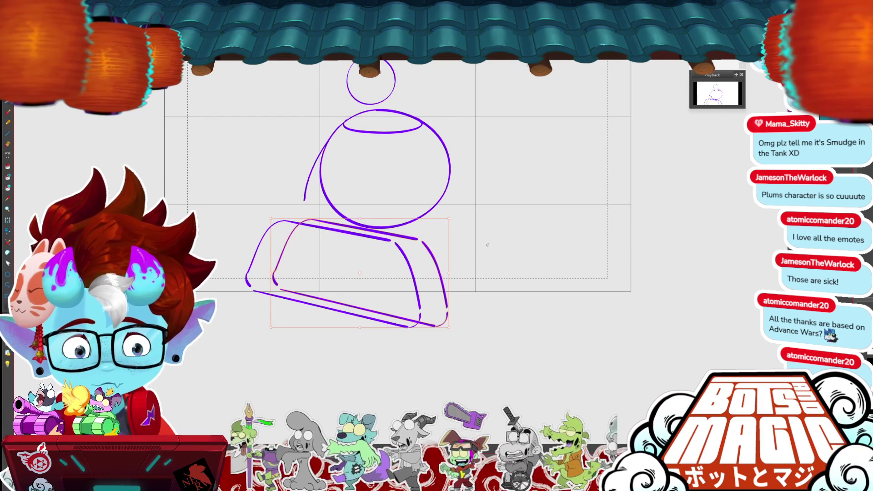
{"action": "mouse_move", "coordinate": [445, 307]}
{"action": "left_mouse_down"}
{"action": "mouse_move", "coordinate": [441, 289]}
{"action": "mouse_move", "coordinate": [279, 291]}
{"action": "left_mouse_up"}
{"action": "key", "text": "Delete"}
{"action": "left_click_drag", "start_coordinate": [413, 328], "coordinate": [447, 325]}
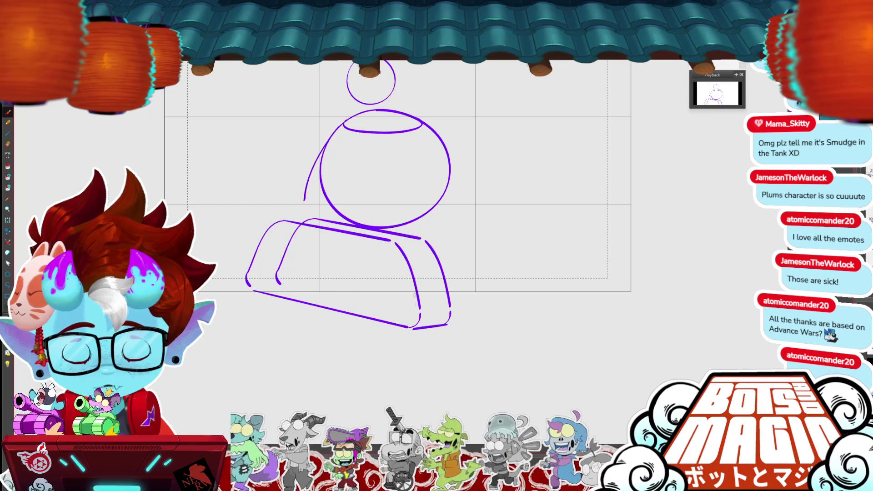
{"action": "left_click", "coordinate": [286, 254]}
{"action": "left_click_drag", "start_coordinate": [278, 289], "coordinate": [277, 273]}
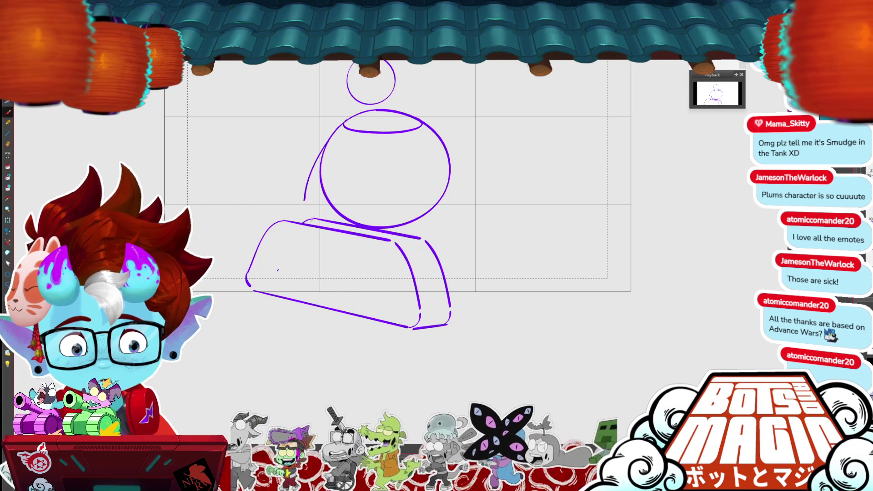
{"action": "left_click_drag", "start_coordinate": [313, 219], "coordinate": [277, 222]}
Copy the hull base as a second track beside the original and shrink it slightly.
{"action": "key", "text": "ctrl+minus"}
{"action": "mouse_move", "coordinate": [417, 313]}
{"action": "left_mouse_down"}
{"action": "mouse_move", "coordinate": [242, 331]}
{"action": "mouse_move", "coordinate": [306, 236]}
{"action": "mouse_move", "coordinate": [410, 254]}
{"action": "left_mouse_up"}
{"action": "key", "text": "ctrl+c"}
{"action": "key", "text": "ctrl+v"}
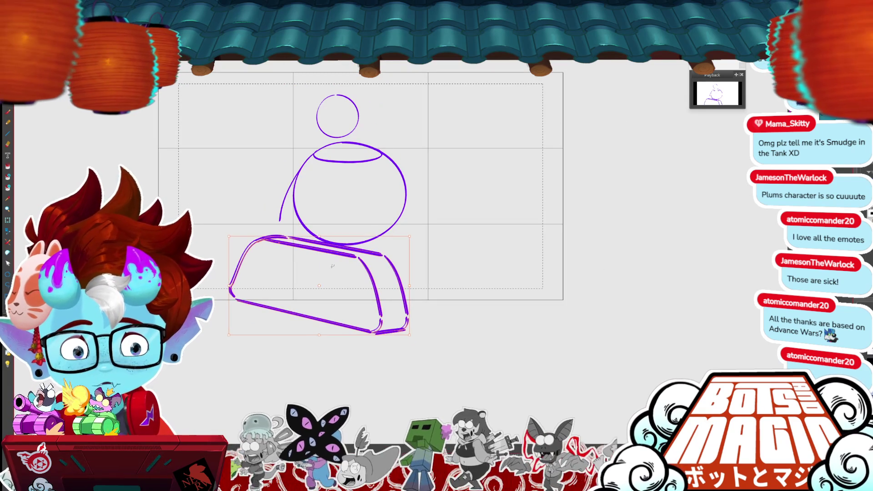
{"action": "left_click_drag", "start_coordinate": [366, 334], "coordinate": [463, 322]}
{"action": "key", "text": "Return"}
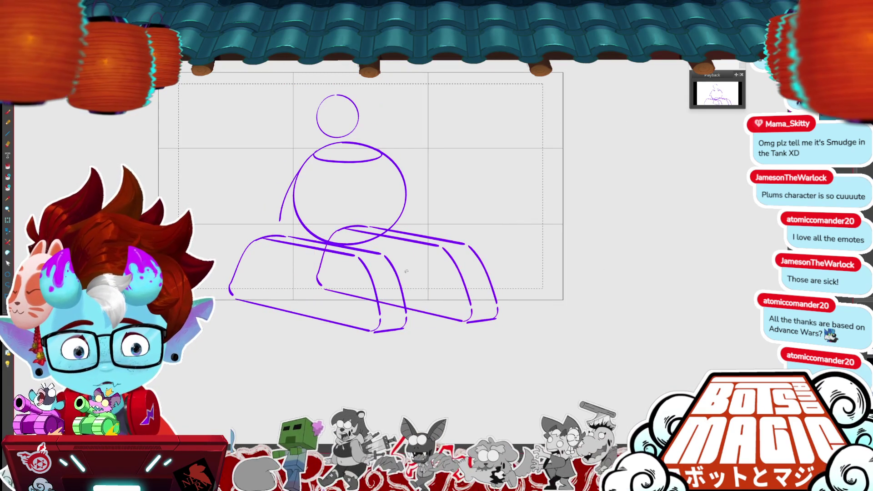
{"action": "key", "text": "ctrl+z"}
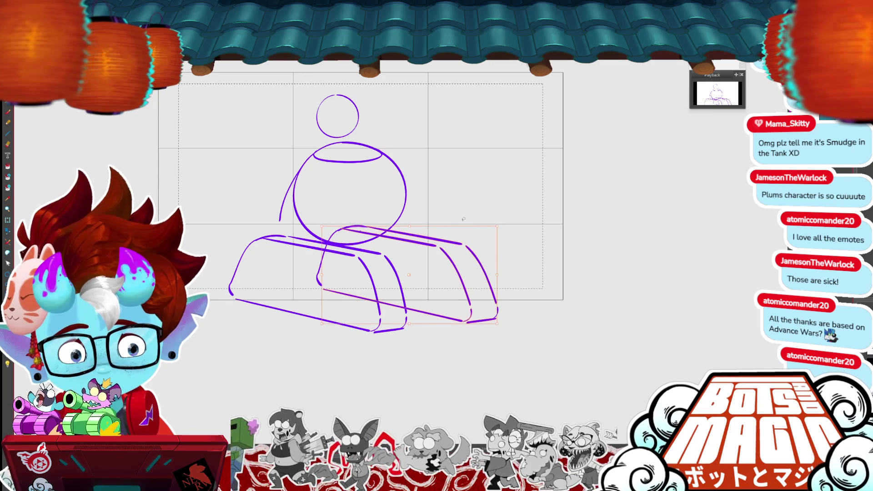
{"action": "left_click_drag", "start_coordinate": [500, 225], "coordinate": [492, 229]}
{"action": "key", "text": "Return"}
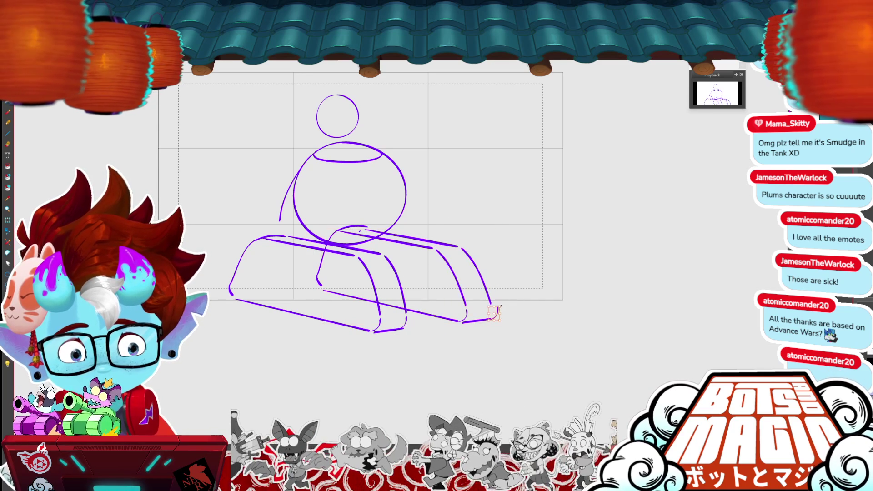
Redraw the duplicate's right-end arcs further right and narrow the left tread, erasing stray lines.
{"action": "left_click_drag", "start_coordinate": [501, 314], "coordinate": [501, 289]}
{"action": "key", "text": "Return"}
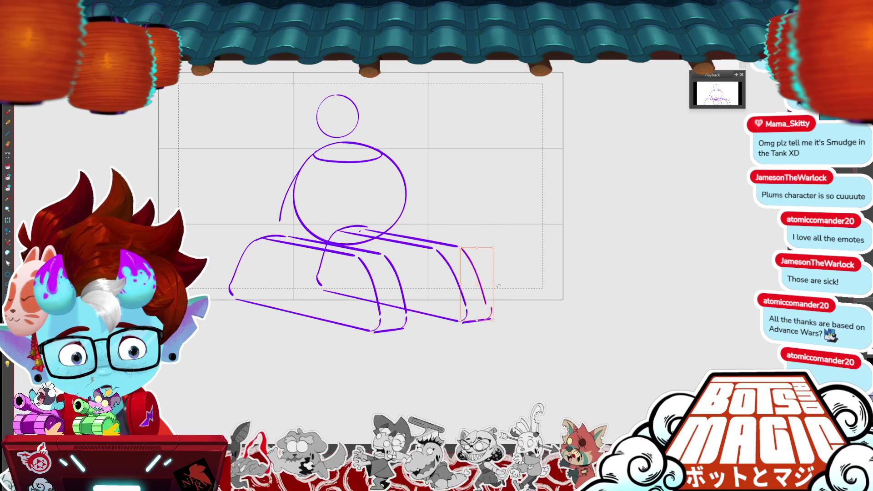
{"action": "mouse_move", "coordinate": [462, 320]}
{"action": "left_mouse_down"}
{"action": "mouse_move", "coordinate": [494, 309]}
{"action": "mouse_move", "coordinate": [464, 321]}
{"action": "left_mouse_up"}
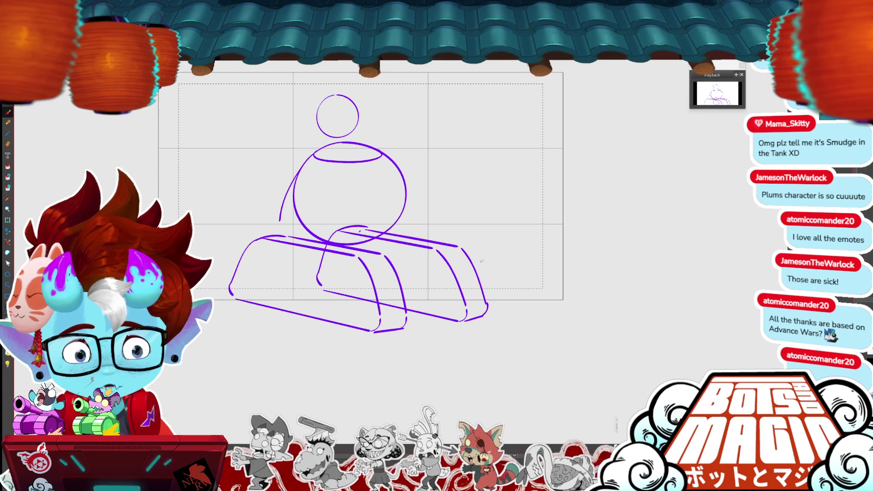
{"action": "left_click_drag", "start_coordinate": [436, 250], "coordinate": [471, 318]}
{"action": "mouse_move", "coordinate": [403, 278]}
{"action": "left_mouse_down"}
{"action": "mouse_move", "coordinate": [384, 276]}
{"action": "mouse_move", "coordinate": [411, 329]}
{"action": "mouse_move", "coordinate": [228, 336]}
{"action": "left_mouse_up"}
{"action": "key", "text": "Return"}
{"action": "mouse_move", "coordinate": [400, 305]}
{"action": "left_mouse_down"}
{"action": "mouse_move", "coordinate": [328, 291]}
{"action": "mouse_move", "coordinate": [321, 255]}
{"action": "mouse_move", "coordinate": [343, 282]}
{"action": "left_mouse_up"}
{"action": "mouse_move", "coordinate": [386, 230]}
{"action": "left_mouse_down"}
{"action": "mouse_move", "coordinate": [325, 242]}
{"action": "mouse_move", "coordinate": [377, 213]}
{"action": "left_mouse_up"}
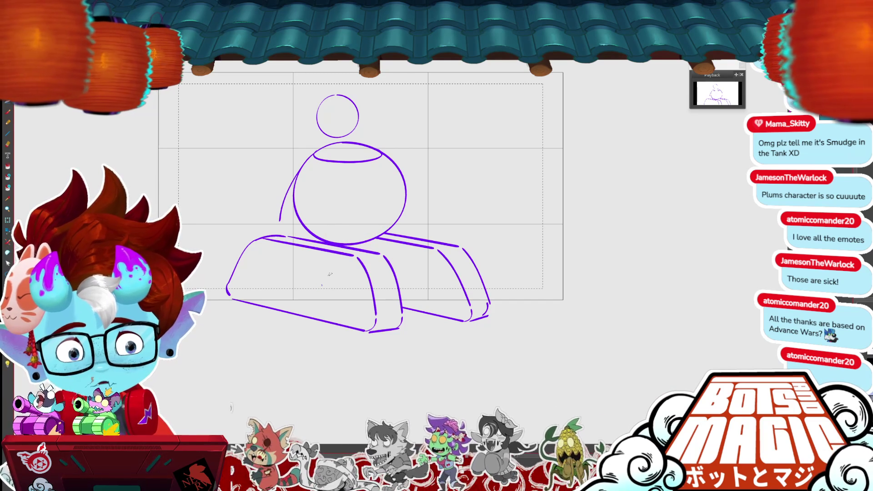
Scale the right tread down slightly and adjust its inner and top-edge strokes.
{"action": "scroll", "coordinate": [362, 319], "scroll_direction": "down", "scroll_amount": 2}
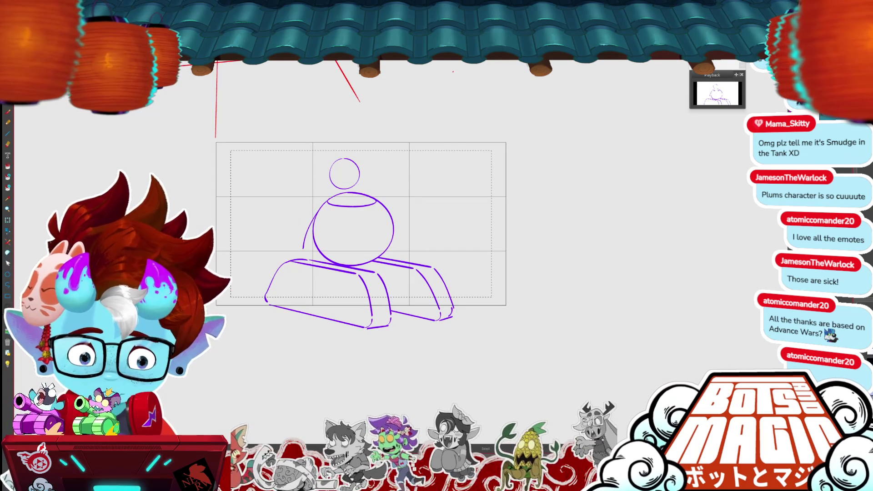
{"action": "left_click_drag", "start_coordinate": [458, 310], "coordinate": [449, 269]}
{"action": "mouse_move", "coordinate": [454, 321]}
{"action": "left_mouse_down"}
{"action": "mouse_move", "coordinate": [448, 292]}
{"action": "mouse_move", "coordinate": [425, 264]}
{"action": "left_mouse_up"}
{"action": "key", "text": "Return"}
{"action": "left_click", "coordinate": [437, 300]}
{"action": "key", "text": "Return"}
{"action": "left_click", "coordinate": [412, 264]}
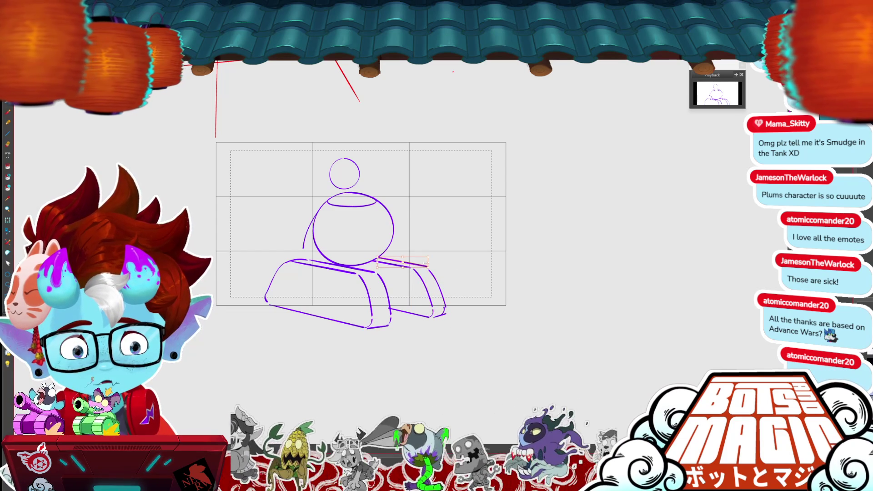
{"action": "key", "text": "Return"}
Shift the right tread's top-edge stroke slightly left.
{"action": "left_click", "coordinate": [438, 269]}
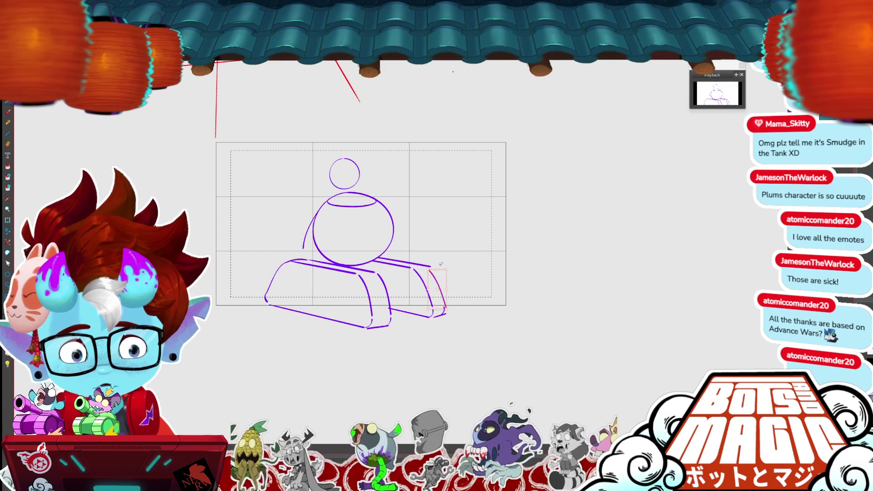
{"action": "scroll", "coordinate": [441, 263], "scroll_direction": "up", "scroll_amount": 2}
{"action": "left_click", "coordinate": [497, 265], "text": "shift"}
{"action": "left_click", "coordinate": [508, 269], "text": "shift"}
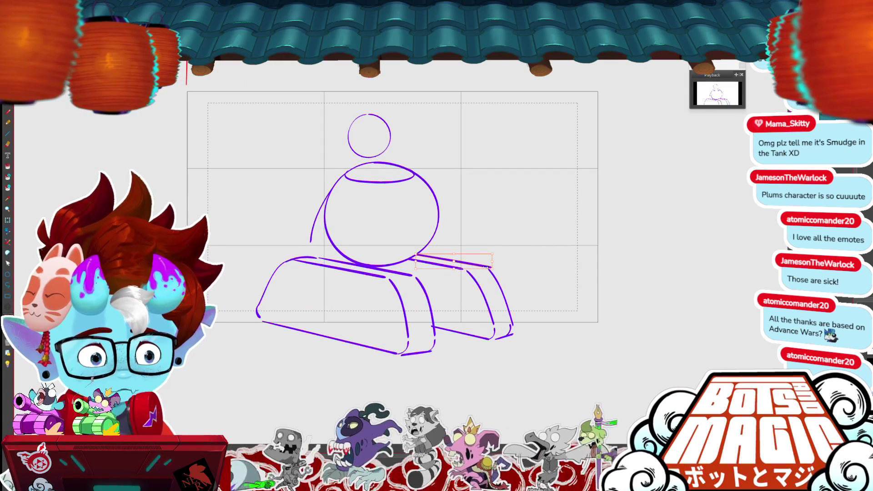
{"action": "scroll", "coordinate": [487, 266], "scroll_direction": "up", "scroll_amount": 1}
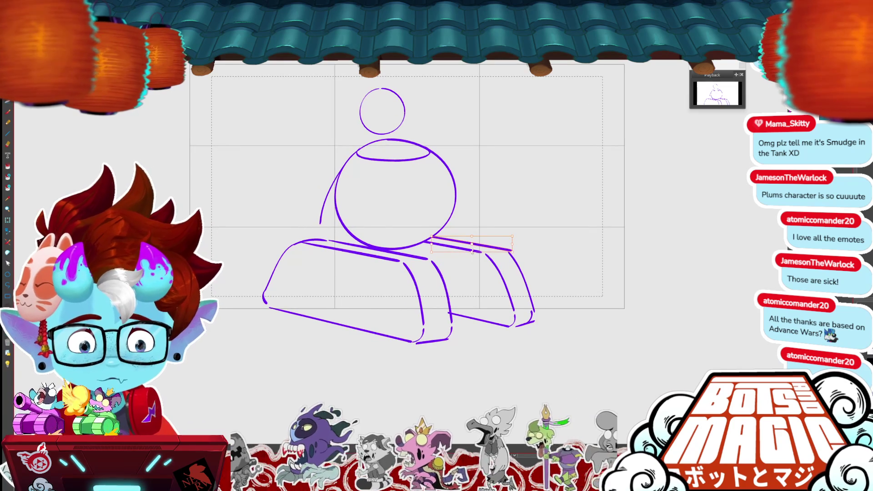
{"action": "left_click_drag", "start_coordinate": [489, 244], "coordinate": [484, 245]}
{"action": "left_click", "coordinate": [522, 251]}
Add tread marks to the right track and band curves in the turret, then delete the head circle.
{"action": "mouse_move", "coordinate": [404, 262]}
{"action": "left_mouse_down"}
{"action": "mouse_move", "coordinate": [426, 260]}
{"action": "mouse_move", "coordinate": [444, 322]}
{"action": "left_mouse_up"}
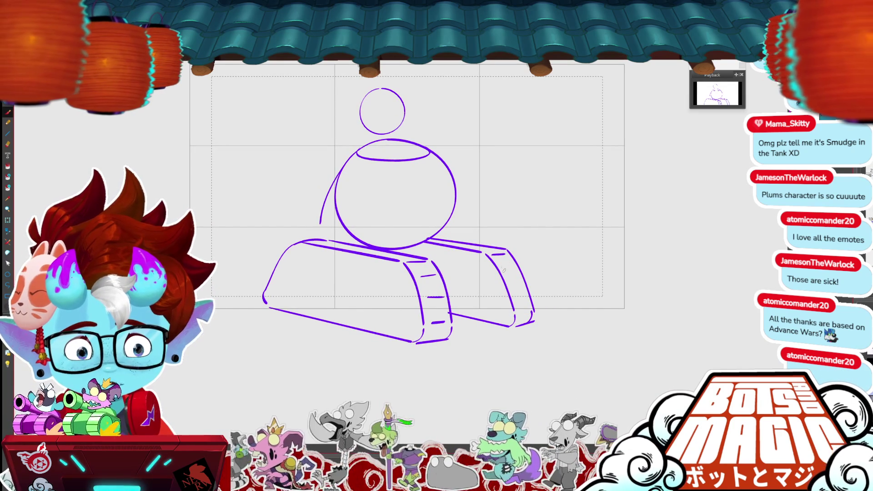
{"action": "left_click_drag", "start_coordinate": [506, 272], "coordinate": [512, 271]}
{"action": "left_click_drag", "start_coordinate": [515, 286], "coordinate": [523, 286]}
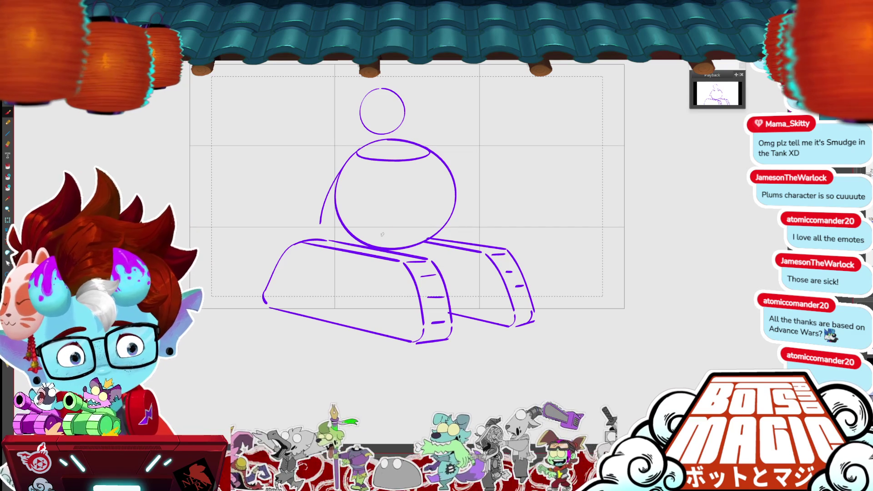
{"action": "mouse_move", "coordinate": [338, 216]}
{"action": "left_mouse_down"}
{"action": "mouse_move", "coordinate": [317, 237]}
{"action": "mouse_move", "coordinate": [409, 221]}
{"action": "mouse_move", "coordinate": [386, 217]}
{"action": "mouse_move", "coordinate": [449, 218]}
{"action": "mouse_move", "coordinate": [475, 238]}
{"action": "left_mouse_up"}
{"action": "key", "text": "Delete"}
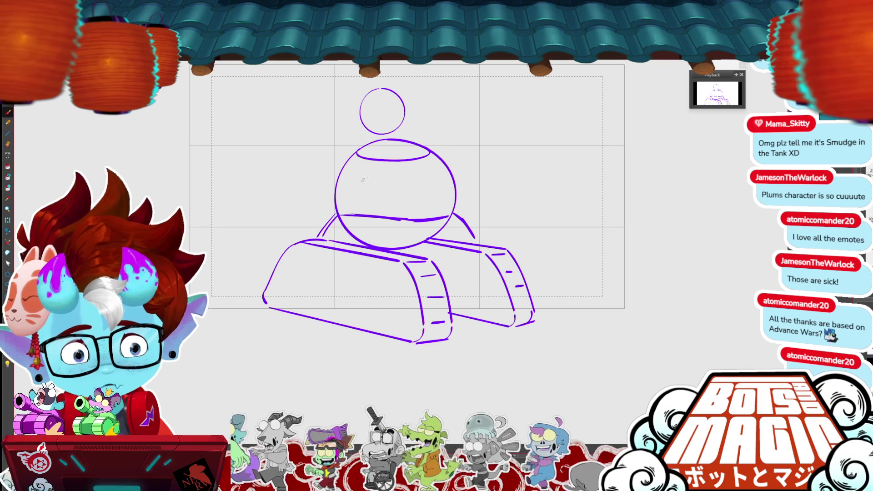
{"action": "left_click_drag", "start_coordinate": [397, 166], "coordinate": [367, 163]}
{"action": "left_click_drag", "start_coordinate": [402, 132], "coordinate": [374, 136]}
{"action": "key", "text": "Delete"}
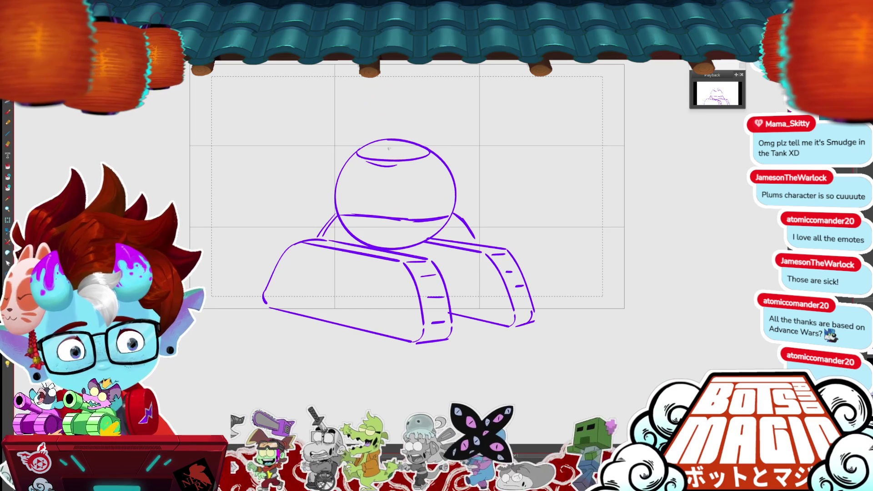
Erase the large ball circle and draw the turret's sides down to the hull.
{"action": "left_click", "coordinate": [453, 170]}
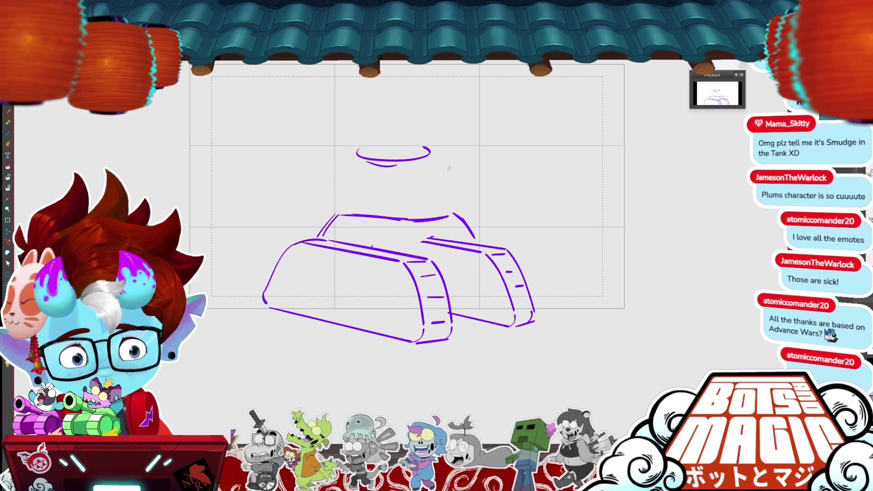
{"action": "left_click_drag", "start_coordinate": [430, 148], "coordinate": [456, 212]}
{"action": "left_click_drag", "start_coordinate": [452, 169], "coordinate": [459, 210]}
{"action": "left_click_drag", "start_coordinate": [353, 149], "coordinate": [330, 214]}
{"action": "scroll", "coordinate": [425, 243], "scroll_direction": "down", "scroll_amount": 2}
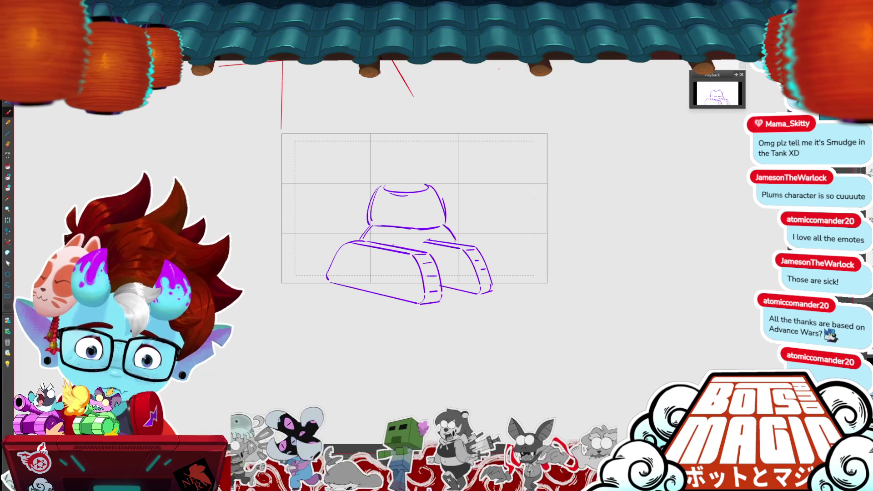
{"action": "mouse_move", "coordinate": [457, 238]}
{"action": "left_mouse_down"}
{"action": "mouse_move", "coordinate": [457, 250]}
{"action": "mouse_move", "coordinate": [425, 241]}
{"action": "left_mouse_up"}
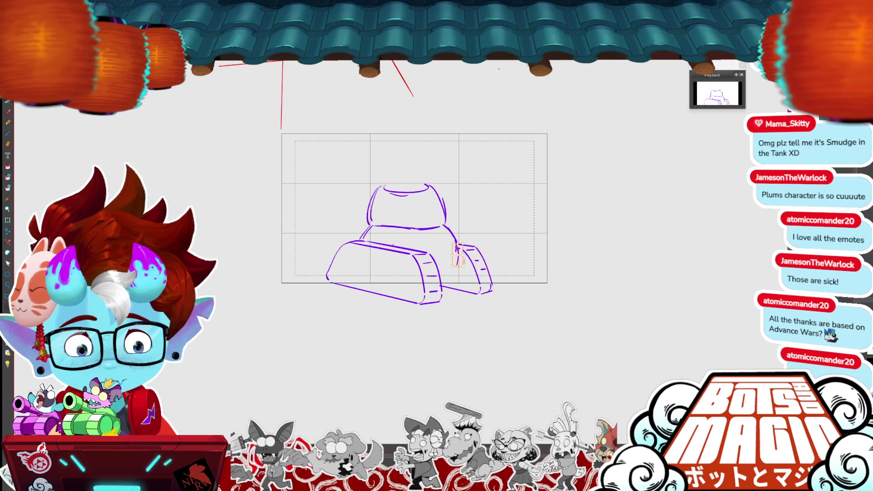
Replace the junction stroke with a vertical line and draw a small round hub beside the rear track.
{"action": "left_click", "coordinate": [456, 246]}
{"action": "key", "text": "Delete"}
{"action": "left_click_drag", "start_coordinate": [456, 240], "coordinate": [451, 281]}
{"action": "key", "text": "ctrl+z"}
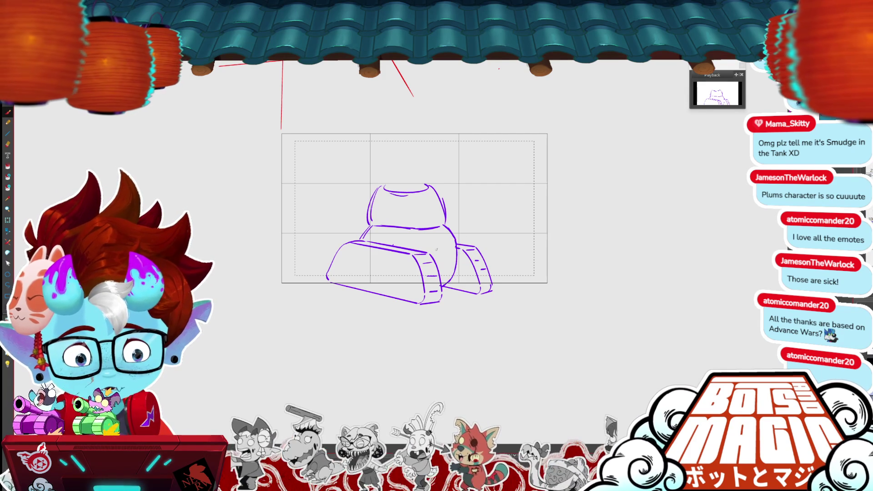
{"action": "mouse_move", "coordinate": [446, 250]}
{"action": "left_mouse_down"}
{"action": "mouse_move", "coordinate": [442, 260]}
{"action": "mouse_move", "coordinate": [448, 249]}
{"action": "mouse_move", "coordinate": [460, 282]}
{"action": "mouse_move", "coordinate": [494, 246]}
{"action": "mouse_move", "coordinate": [483, 278]}
{"action": "left_mouse_up"}
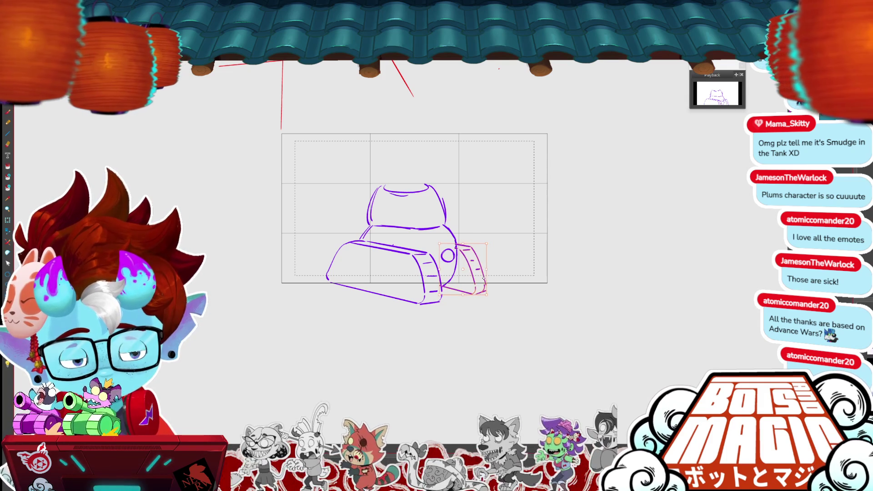
{"action": "key", "text": "Return"}
Redraw the line across the turret base and nudge the hub circle left and down.
{"action": "left_click_drag", "start_coordinate": [589, 317], "coordinate": [572, 306]}
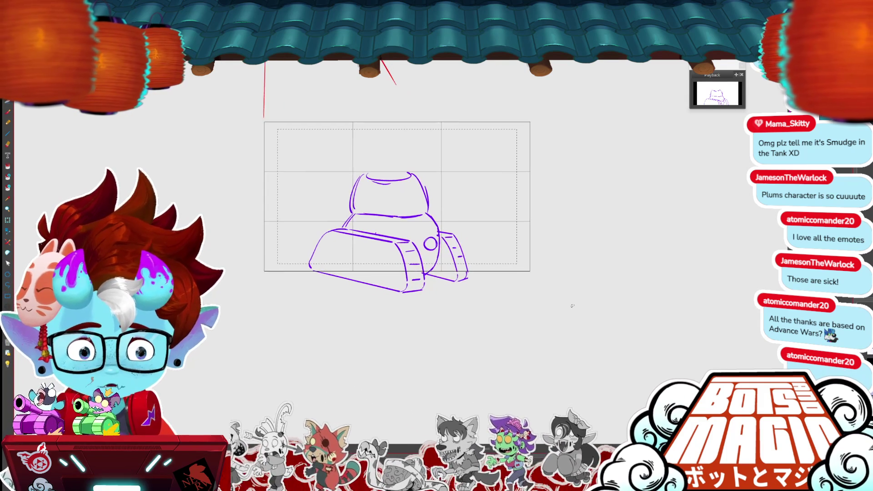
{"action": "key", "text": "ctrl+plus"}
{"action": "left_click_drag", "start_coordinate": [430, 217], "coordinate": [387, 218]}
{"action": "left_click_drag", "start_coordinate": [331, 210], "coordinate": [373, 221]}
{"action": "key", "text": "Delete"}
{"action": "left_click_drag", "start_coordinate": [295, 199], "coordinate": [369, 217]}
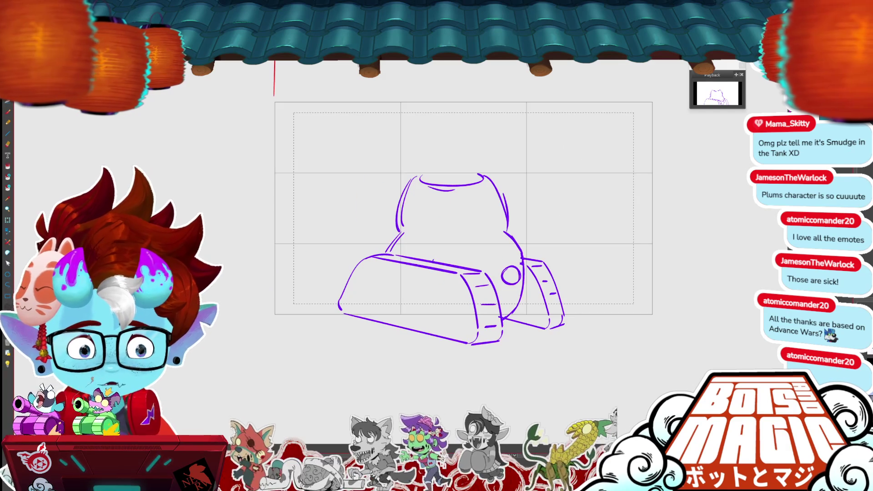
{"action": "left_click_drag", "start_coordinate": [414, 233], "coordinate": [476, 238]}
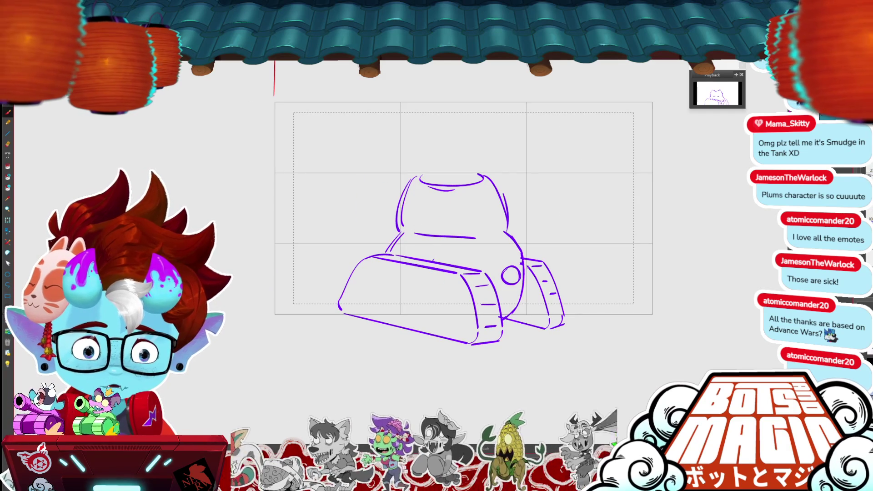
{"action": "mouse_move", "coordinate": [521, 265]}
{"action": "left_mouse_down"}
{"action": "mouse_move", "coordinate": [495, 288]}
{"action": "mouse_move", "coordinate": [507, 277]}
{"action": "left_mouse_up"}
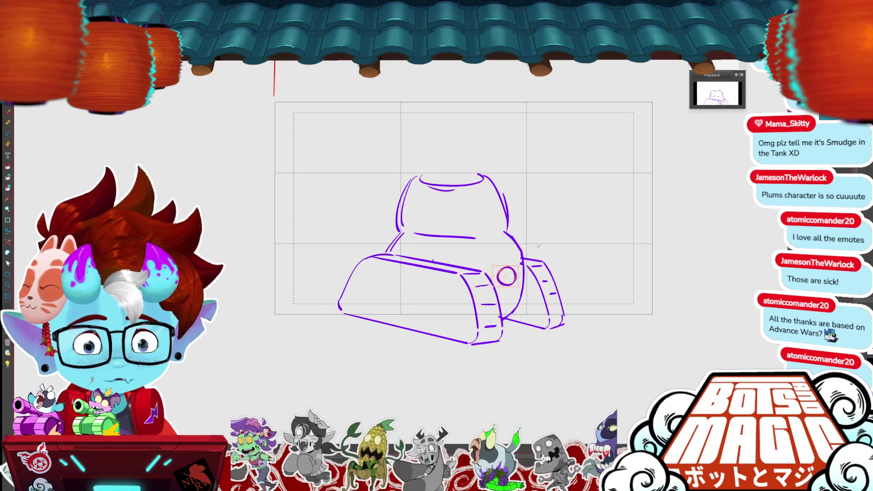
Erase the ellipse atop the turret and sketch a round head above it.
{"action": "key", "text": "2"}
{"action": "key", "text": "e"}
{"action": "mouse_move", "coordinate": [482, 172]}
{"action": "left_mouse_down"}
{"action": "mouse_move", "coordinate": [436, 165]}
{"action": "mouse_move", "coordinate": [511, 160]}
{"action": "left_mouse_up"}
{"action": "mouse_move", "coordinate": [431, 153]}
{"action": "left_mouse_down"}
{"action": "mouse_move", "coordinate": [444, 80]}
{"action": "mouse_move", "coordinate": [428, 151]}
{"action": "mouse_move", "coordinate": [436, 155]}
{"action": "mouse_move", "coordinate": [426, 159]}
{"action": "mouse_move", "coordinate": [415, 145]}
{"action": "left_mouse_up"}
Sketch the rider's helmet with a visor and diagonal stripe, plus a second small head.
{"action": "left_click_drag", "start_coordinate": [430, 79], "coordinate": [447, 80]}
{"action": "left_click_drag", "start_coordinate": [504, 157], "coordinate": [465, 154]}
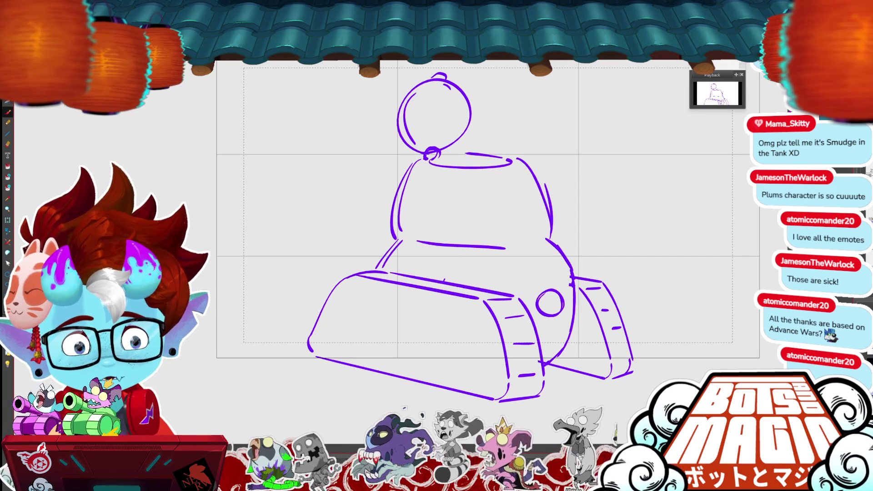
{"action": "left_click_drag", "start_coordinate": [640, 193], "coordinate": [625, 256]}
{"action": "mouse_move", "coordinate": [469, 129]}
{"action": "left_mouse_down"}
{"action": "mouse_move", "coordinate": [455, 152]}
{"action": "mouse_move", "coordinate": [464, 158]}
{"action": "mouse_move", "coordinate": [415, 180]}
{"action": "mouse_move", "coordinate": [429, 201]}
{"action": "left_mouse_up"}
{"action": "left_click_drag", "start_coordinate": [483, 163], "coordinate": [496, 214]}
{"action": "mouse_move", "coordinate": [443, 154]}
{"action": "left_mouse_down"}
{"action": "mouse_move", "coordinate": [367, 194]}
{"action": "mouse_move", "coordinate": [391, 187]}
{"action": "left_mouse_up"}
{"action": "mouse_move", "coordinate": [365, 195]}
{"action": "left_mouse_down"}
{"action": "mouse_move", "coordinate": [384, 211]}
{"action": "mouse_move", "coordinate": [414, 207]}
{"action": "left_mouse_up"}
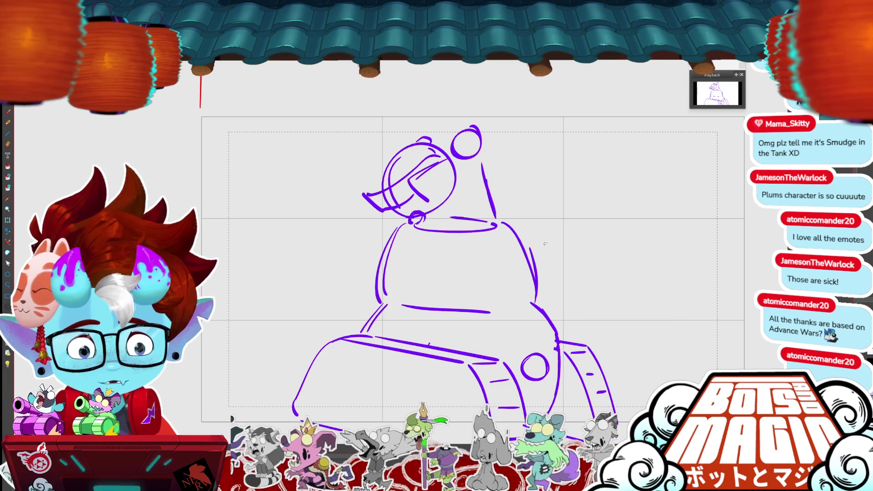
{"action": "left_click_drag", "start_coordinate": [455, 166], "coordinate": [405, 194]}
Give the small figure a body outline, an eye and a detailed cap.
{"action": "mouse_move", "coordinate": [482, 161]}
{"action": "left_mouse_down"}
{"action": "mouse_move", "coordinate": [490, 162]}
{"action": "mouse_move", "coordinate": [491, 181]}
{"action": "left_mouse_up"}
{"action": "left_click_drag", "start_coordinate": [491, 180], "coordinate": [504, 204]}
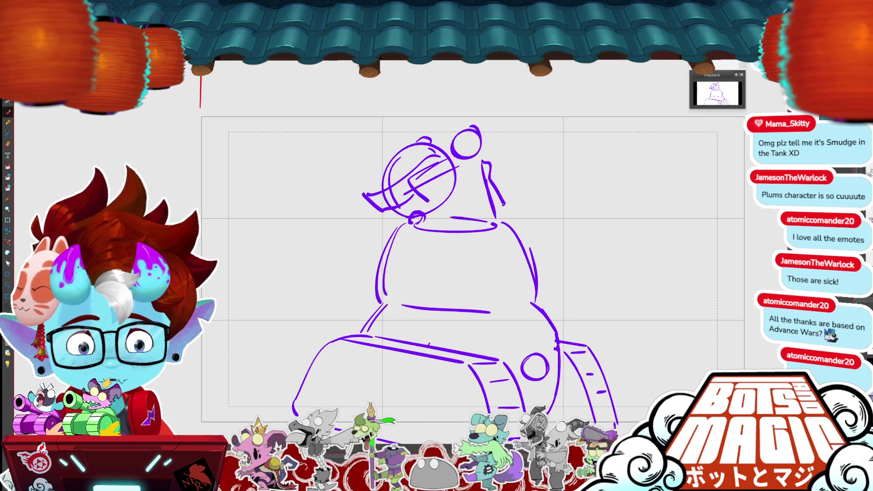
{"action": "left_click_drag", "start_coordinate": [443, 192], "coordinate": [437, 208]}
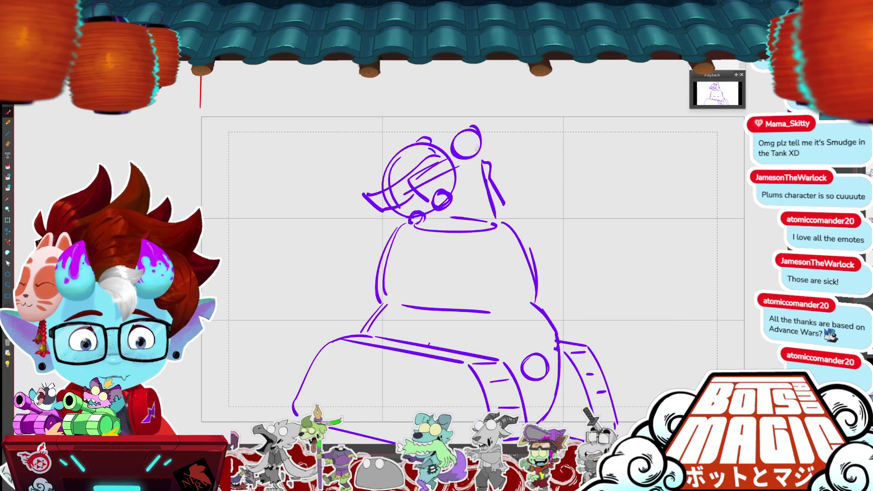
{"action": "mouse_move", "coordinate": [480, 144]}
{"action": "left_mouse_down"}
{"action": "mouse_move", "coordinate": [470, 153]}
{"action": "mouse_move", "coordinate": [501, 150]}
{"action": "left_mouse_up"}
{"action": "left_click_drag", "start_coordinate": [452, 136], "coordinate": [486, 132]}
{"action": "mouse_move", "coordinate": [477, 133]}
{"action": "left_mouse_down"}
{"action": "mouse_move", "coordinate": [498, 126]}
{"action": "mouse_move", "coordinate": [481, 134]}
{"action": "left_mouse_up"}
{"action": "mouse_move", "coordinate": [485, 119]}
{"action": "left_mouse_down"}
{"action": "mouse_move", "coordinate": [451, 124]}
{"action": "mouse_move", "coordinate": [453, 135]}
{"action": "left_mouse_up"}
{"action": "left_click_drag", "start_coordinate": [455, 125], "coordinate": [495, 125]}
{"action": "left_click_drag", "start_coordinate": [468, 137], "coordinate": [482, 137]}
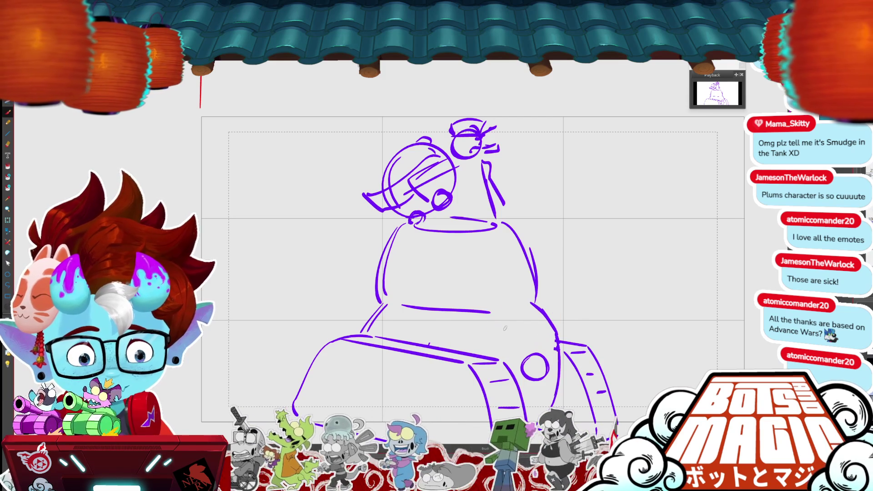
Redraw the tank's right-side line and the turret's right edge as a smoother curve.
{"action": "left_click_drag", "start_coordinate": [489, 315], "coordinate": [459, 347]}
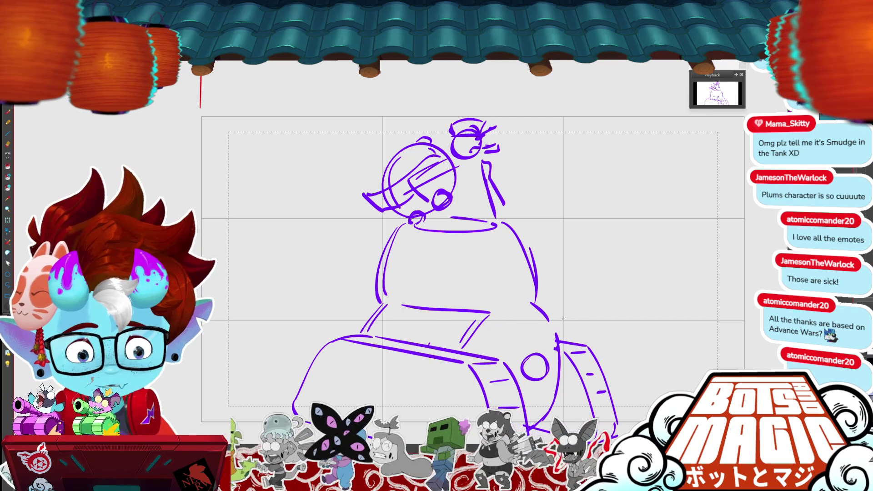
{"action": "key", "text": "ctrl+z"}
{"action": "left_click_drag", "start_coordinate": [536, 304], "coordinate": [558, 339]}
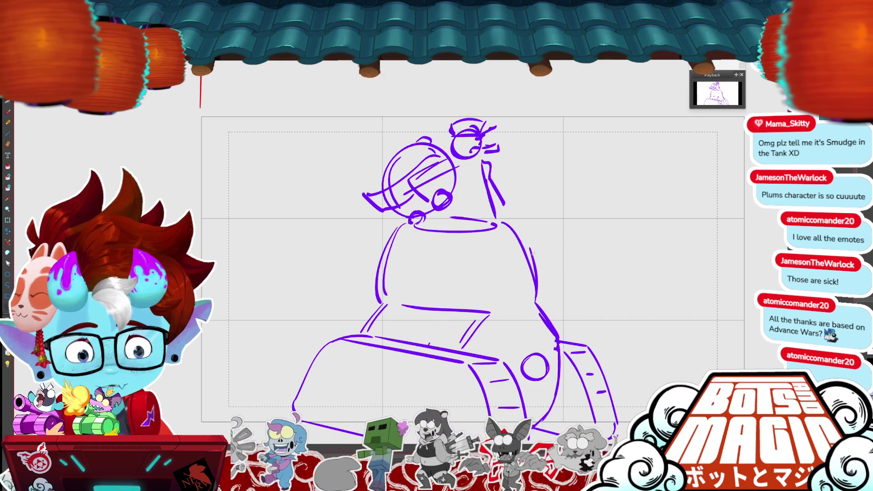
{"action": "key", "text": "ctrl+z"}
{"action": "left_click_drag", "start_coordinate": [501, 223], "coordinate": [532, 284]}
{"action": "left_click_drag", "start_coordinate": [524, 248], "coordinate": [535, 296]}
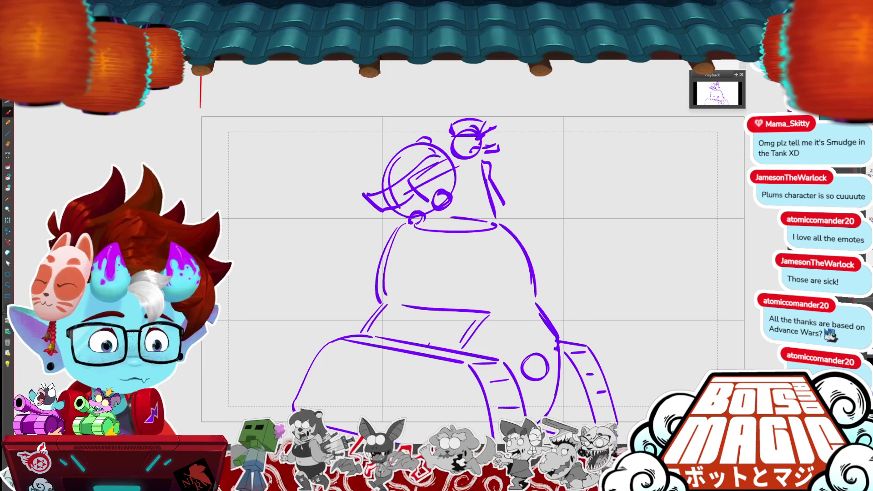
Redraw the line running down the rear track.
{"action": "left_click_drag", "start_coordinate": [564, 303], "coordinate": [603, 299]}
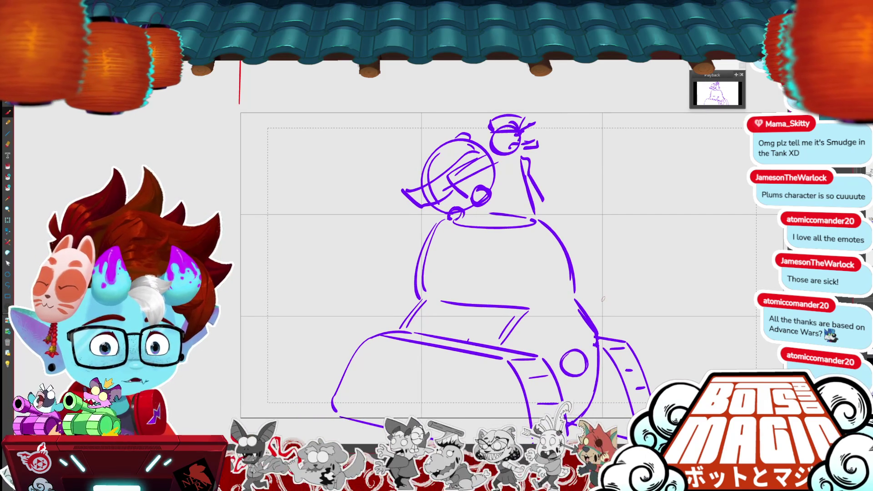
{"action": "scroll", "coordinate": [603, 299], "scroll_direction": "up", "scroll_amount": 2}
{"action": "scroll", "coordinate": [602, 335], "scroll_direction": "down", "scroll_amount": 4}
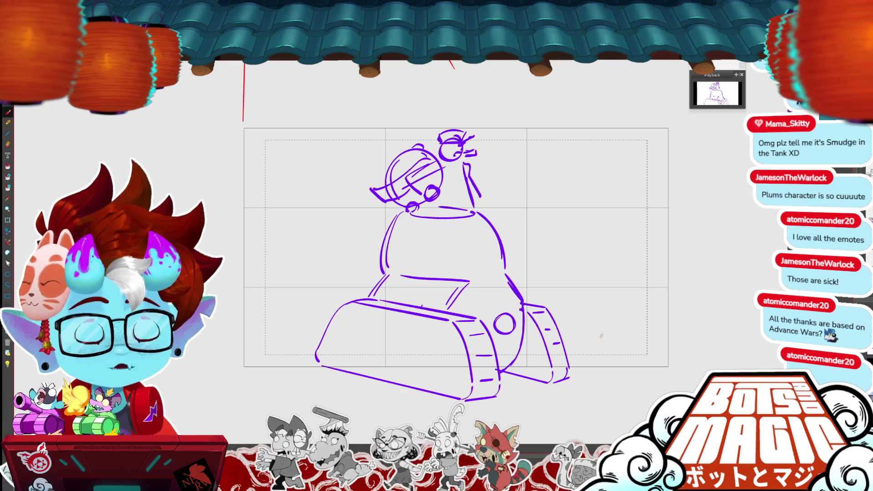
{"action": "left_click_drag", "start_coordinate": [601, 336], "coordinate": [579, 252]}
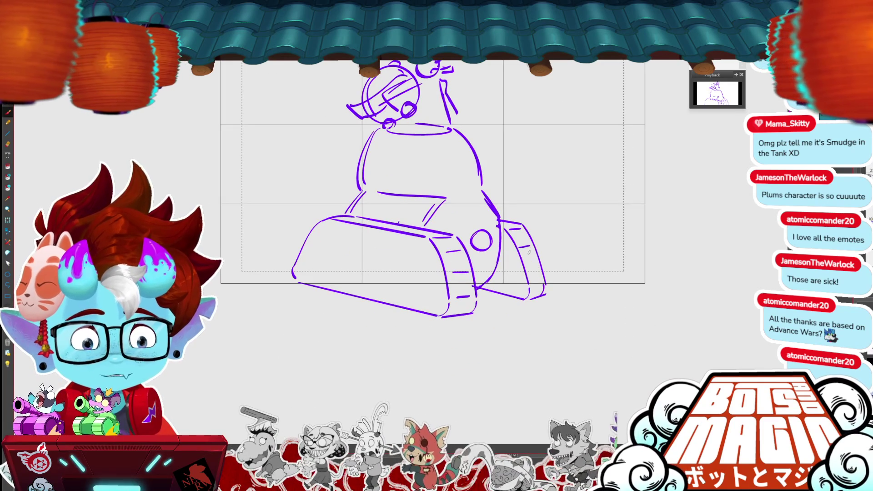
{"action": "left_click_drag", "start_coordinate": [504, 234], "coordinate": [523, 292]}
{"action": "key", "text": "ctrl+z"}
{"action": "mouse_move", "coordinate": [506, 238]}
{"action": "left_mouse_down"}
{"action": "mouse_move", "coordinate": [523, 281]}
{"action": "mouse_move", "coordinate": [516, 295]}
{"action": "left_mouse_up"}
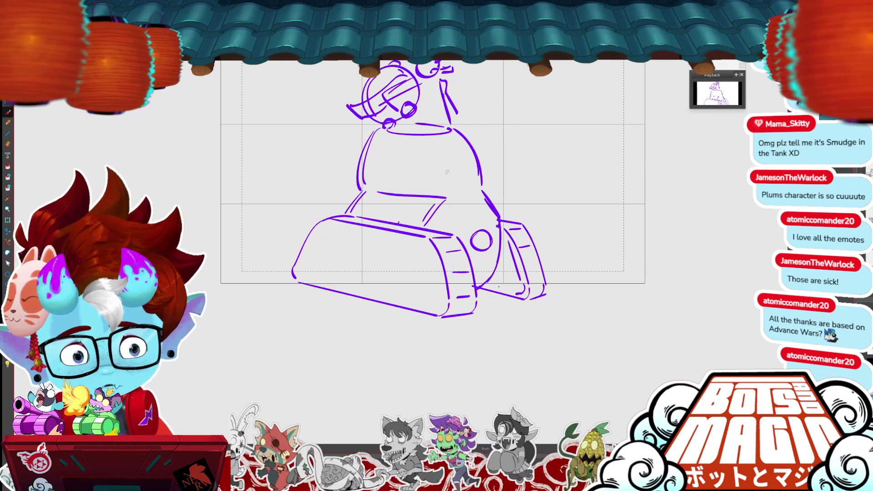
Draw a long cannon barrel pointing right, with a muzzle and a thick ringed base.
{"action": "mouse_move", "coordinate": [466, 169]}
{"action": "left_mouse_down"}
{"action": "mouse_move", "coordinate": [455, 150]}
{"action": "mouse_move", "coordinate": [460, 175]}
{"action": "mouse_move", "coordinate": [527, 135]}
{"action": "left_mouse_up"}
{"action": "left_click_drag", "start_coordinate": [464, 174], "coordinate": [538, 160]}
{"action": "mouse_move", "coordinate": [528, 129]}
{"action": "left_mouse_down"}
{"action": "mouse_move", "coordinate": [537, 161]}
{"action": "mouse_move", "coordinate": [527, 162]}
{"action": "mouse_move", "coordinate": [564, 124]}
{"action": "mouse_move", "coordinate": [569, 152]}
{"action": "mouse_move", "coordinate": [543, 161]}
{"action": "mouse_move", "coordinate": [572, 156]}
{"action": "left_mouse_up"}
{"action": "mouse_move", "coordinate": [478, 146]}
{"action": "left_mouse_down"}
{"action": "mouse_move", "coordinate": [478, 171]}
{"action": "mouse_move", "coordinate": [469, 174]}
{"action": "left_mouse_up"}
{"action": "mouse_move", "coordinate": [454, 145]}
{"action": "left_mouse_down"}
{"action": "mouse_move", "coordinate": [440, 160]}
{"action": "mouse_move", "coordinate": [468, 181]}
{"action": "left_mouse_up"}
{"action": "mouse_move", "coordinate": [463, 152]}
{"action": "left_mouse_down"}
{"action": "mouse_move", "coordinate": [453, 145]}
{"action": "mouse_move", "coordinate": [461, 182]}
{"action": "left_mouse_up"}
Add a curve and brow line across the turret, then refine the small figure's arm, body and face.
{"action": "scroll", "coordinate": [410, 232], "scroll_direction": "down", "scroll_amount": 3}
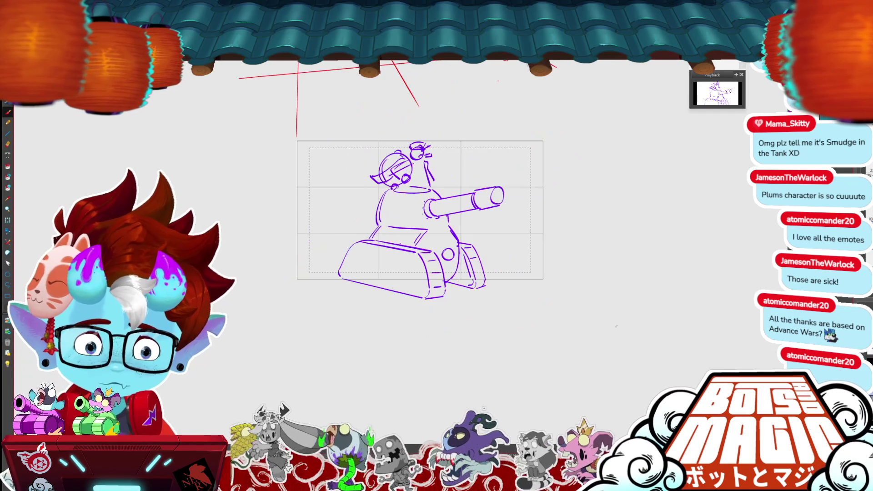
{"action": "scroll", "coordinate": [410, 232], "scroll_direction": "up", "scroll_amount": 2}
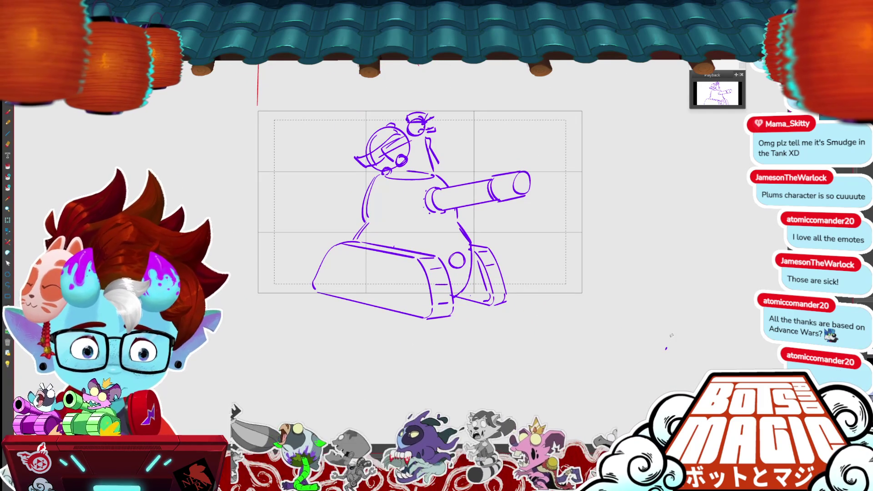
{"action": "left_click_drag", "start_coordinate": [666, 348], "coordinate": [579, 377]}
{"action": "left_click_drag", "start_coordinate": [462, 190], "coordinate": [553, 152]}
{"action": "left_click_drag", "start_coordinate": [457, 141], "coordinate": [495, 145]}
{"action": "left_click_drag", "start_coordinate": [580, 377], "coordinate": [669, 346]}
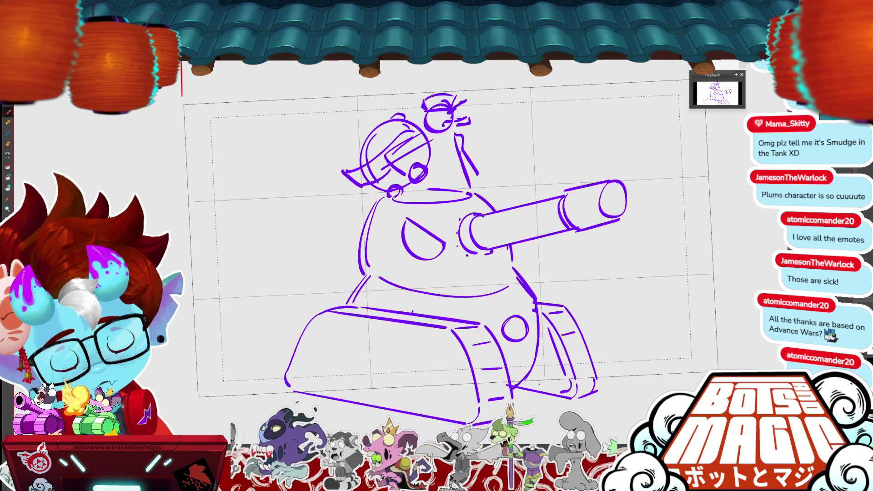
{"action": "key", "text": "ctrl+z"}
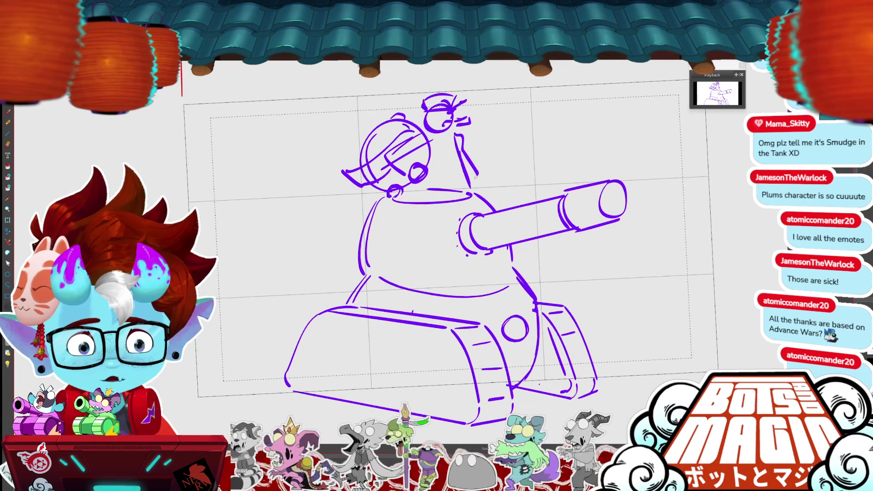
{"action": "left_click_drag", "start_coordinate": [477, 177], "coordinate": [484, 195]}
{"action": "left_click_drag", "start_coordinate": [471, 179], "coordinate": [473, 195]}
{"action": "left_click_drag", "start_coordinate": [444, 139], "coordinate": [437, 184]}
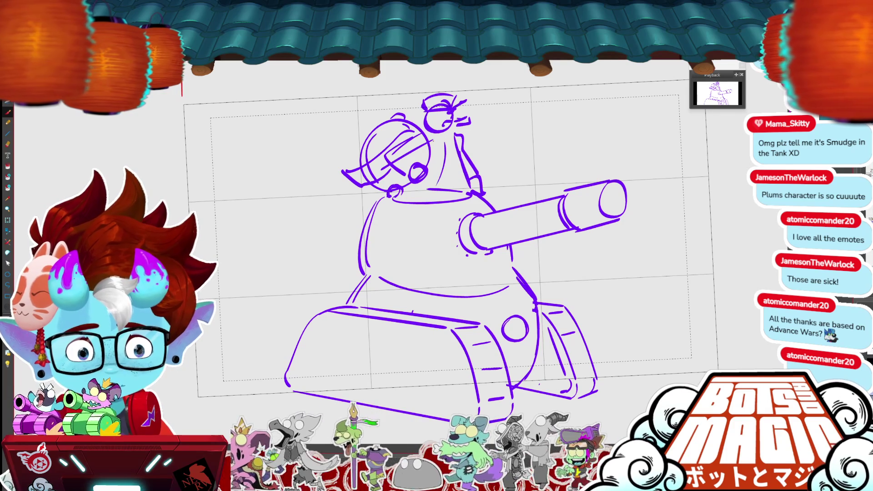
{"action": "mouse_move", "coordinate": [428, 115]}
{"action": "left_mouse_down"}
{"action": "mouse_move", "coordinate": [450, 201]}
{"action": "mouse_move", "coordinate": [468, 195]}
{"action": "left_mouse_up"}
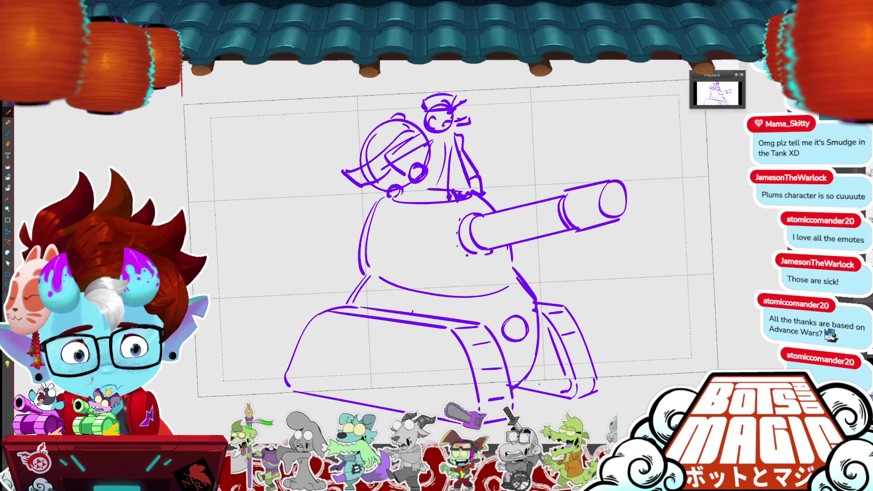
Move the whole tank drawing slightly right and down with Transform.
{"action": "key", "text": "ctrl+minus"}
{"action": "key", "text": "ctrl+t"}
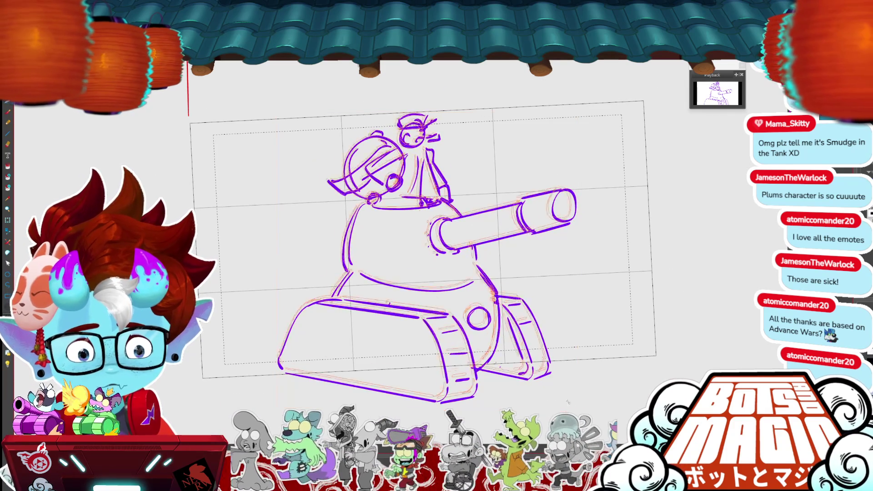
{"action": "left_click_drag", "start_coordinate": [528, 114], "coordinate": [501, 191]}
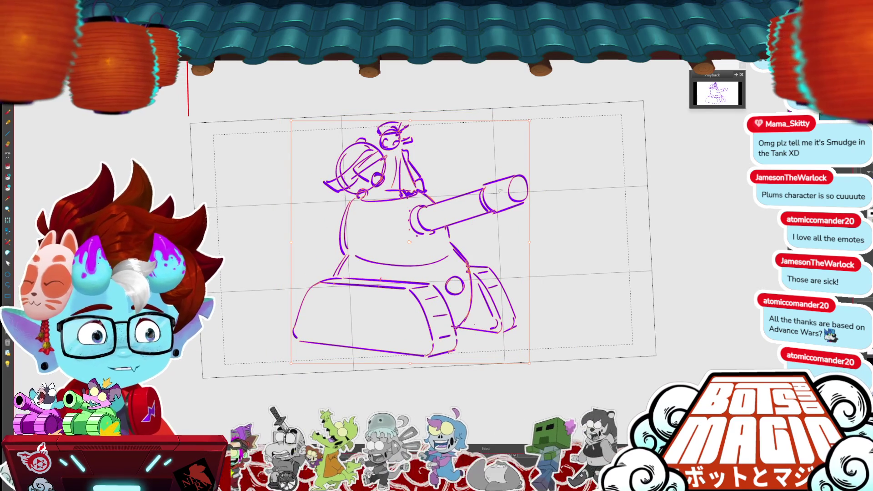
{"action": "key", "text": "Return"}
Lasso the rear track and make it slightly smaller.
{"action": "mouse_move", "coordinate": [500, 257]}
{"action": "left_mouse_down"}
{"action": "mouse_move", "coordinate": [477, 273]}
{"action": "mouse_move", "coordinate": [512, 328]}
{"action": "mouse_move", "coordinate": [485, 339]}
{"action": "mouse_move", "coordinate": [505, 335]}
{"action": "left_mouse_up"}
{"action": "key", "text": "ctrl+t"}
{"action": "key", "text": "Return"}
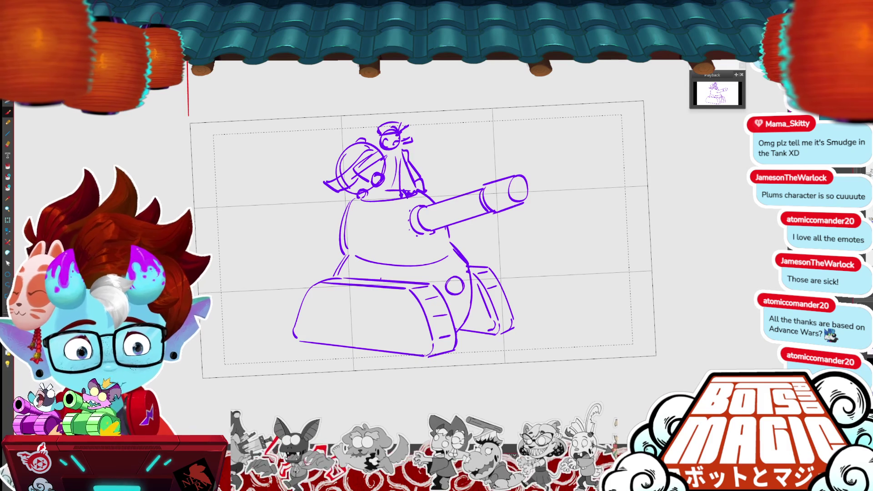
Add a line along the rear tread's bottom and fill the cannon muzzle solid purple.
{"action": "left_click_drag", "start_coordinate": [472, 327], "coordinate": [489, 328]}
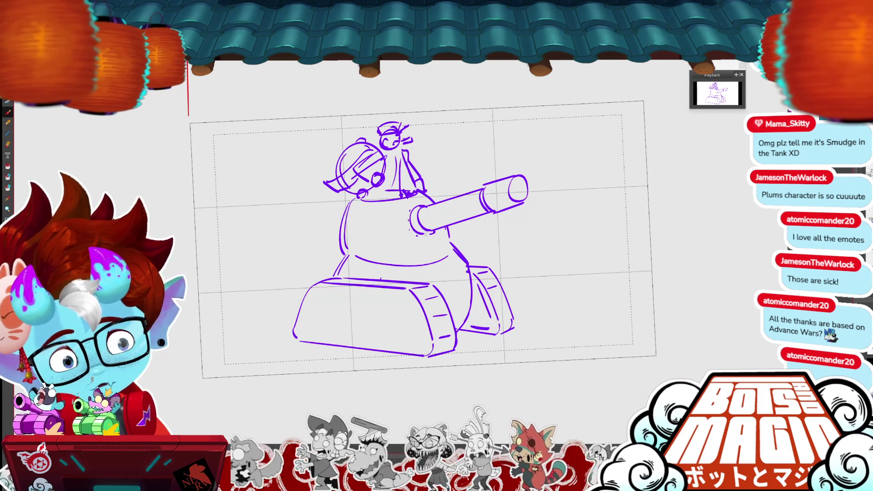
{"action": "mouse_move", "coordinate": [517, 187]}
{"action": "left_mouse_down"}
{"action": "mouse_move", "coordinate": [530, 186]}
{"action": "mouse_move", "coordinate": [481, 173]}
{"action": "left_mouse_up"}
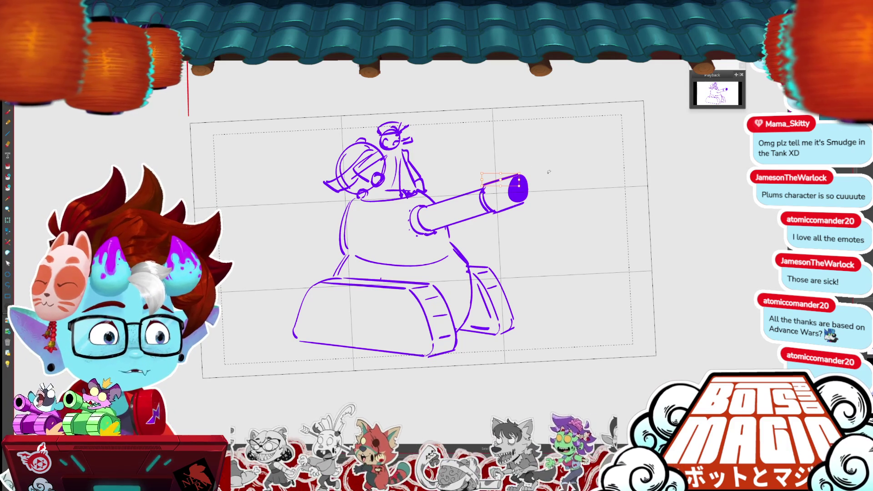
{"action": "left_click_drag", "start_coordinate": [549, 172], "coordinate": [648, 143]}
{"action": "key", "text": "Return"}
Draw a row of round wheels on the front track, slightly enlarging the small left one.
{"action": "mouse_move", "coordinate": [490, 262]}
{"action": "left_mouse_down"}
{"action": "mouse_move", "coordinate": [493, 300]}
{"action": "mouse_move", "coordinate": [494, 263]}
{"action": "left_mouse_up"}
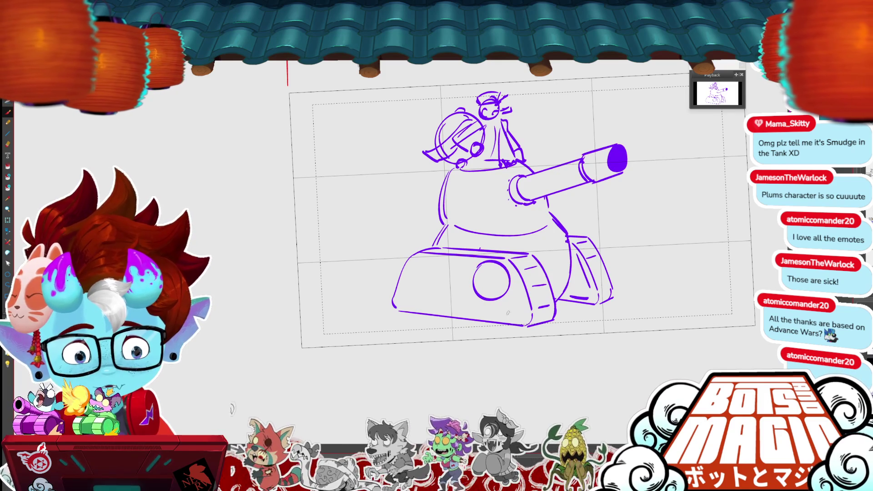
{"action": "mouse_move", "coordinate": [511, 297]}
{"action": "left_mouse_down"}
{"action": "mouse_move", "coordinate": [513, 320]}
{"action": "mouse_move", "coordinate": [512, 296]}
{"action": "mouse_move", "coordinate": [456, 295]}
{"action": "left_mouse_up"}
{"action": "mouse_move", "coordinate": [423, 259]}
{"action": "left_mouse_down"}
{"action": "mouse_move", "coordinate": [445, 292]}
{"action": "mouse_move", "coordinate": [419, 257]}
{"action": "mouse_move", "coordinate": [412, 282]}
{"action": "mouse_move", "coordinate": [451, 293]}
{"action": "mouse_move", "coordinate": [399, 298]}
{"action": "mouse_move", "coordinate": [407, 295]}
{"action": "left_mouse_up"}
{"action": "mouse_move", "coordinate": [466, 300]}
{"action": "left_mouse_down"}
{"action": "mouse_move", "coordinate": [477, 284]}
{"action": "mouse_move", "coordinate": [533, 289]}
{"action": "left_mouse_up"}
{"action": "mouse_move", "coordinate": [391, 288]}
{"action": "left_mouse_down"}
{"action": "mouse_move", "coordinate": [417, 313]}
{"action": "mouse_move", "coordinate": [420, 282]}
{"action": "left_mouse_up"}
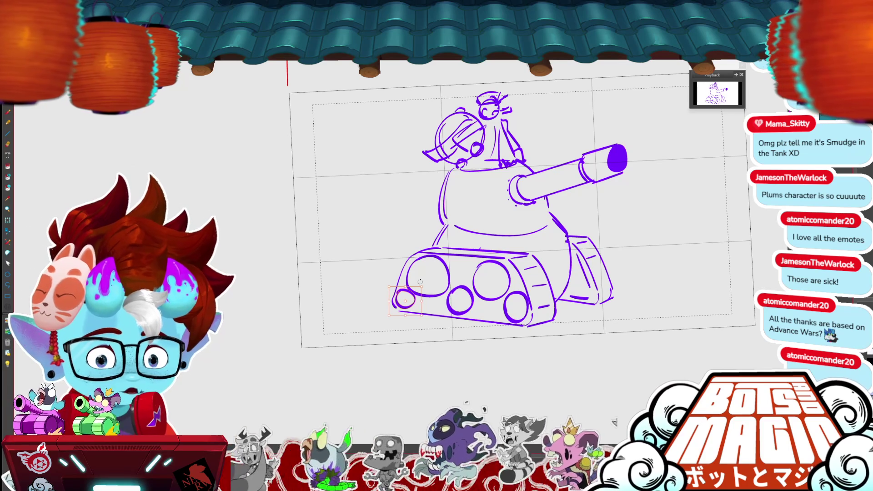
{"action": "mouse_move", "coordinate": [585, 290]}
{"action": "left_mouse_down"}
{"action": "mouse_move", "coordinate": [600, 270]}
{"action": "mouse_move", "coordinate": [582, 299]}
{"action": "left_mouse_up"}
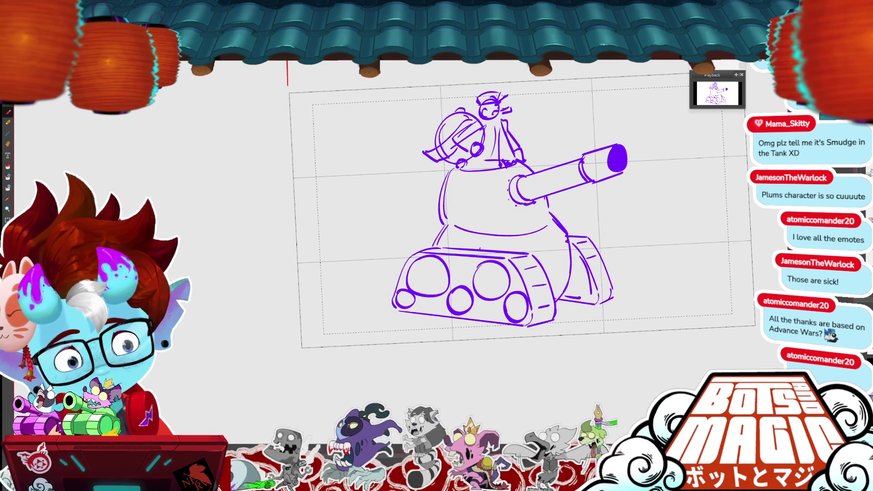
Add tread dashes and a second bottom line along the front track.
{"action": "left_click_drag", "start_coordinate": [411, 306], "coordinate": [424, 300]}
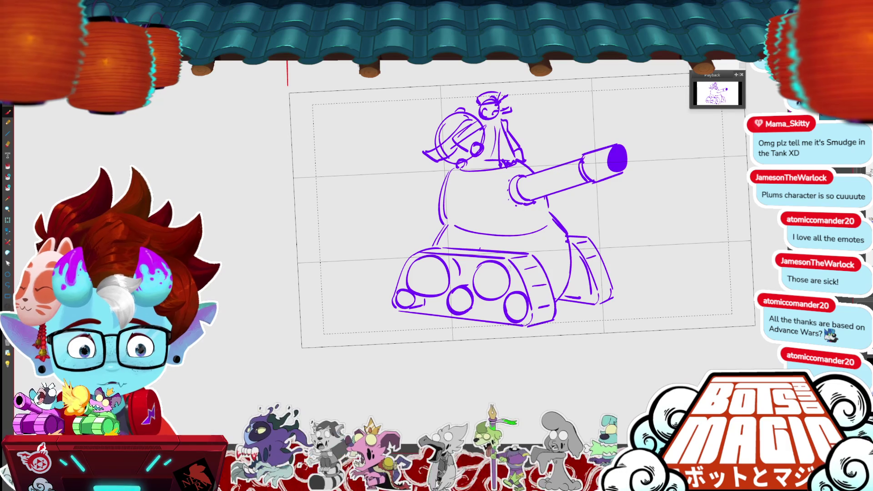
{"action": "left_click_drag", "start_coordinate": [470, 313], "coordinate": [504, 314]}
{"action": "left_click_drag", "start_coordinate": [427, 305], "coordinate": [532, 329]}
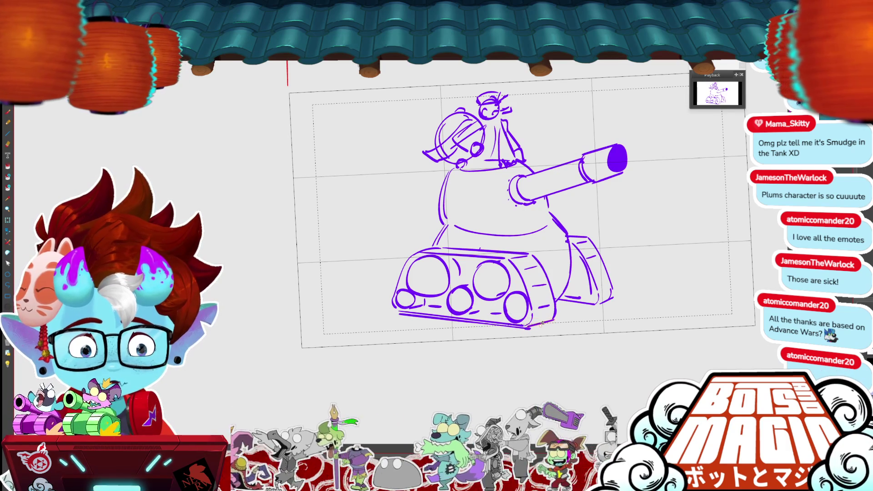
Line the track's bottom-right edge and left end, then select and release the rear track.
{"action": "left_click_drag", "start_coordinate": [555, 320], "coordinate": [525, 328]}
{"action": "left_click_drag", "start_coordinate": [398, 315], "coordinate": [394, 309]}
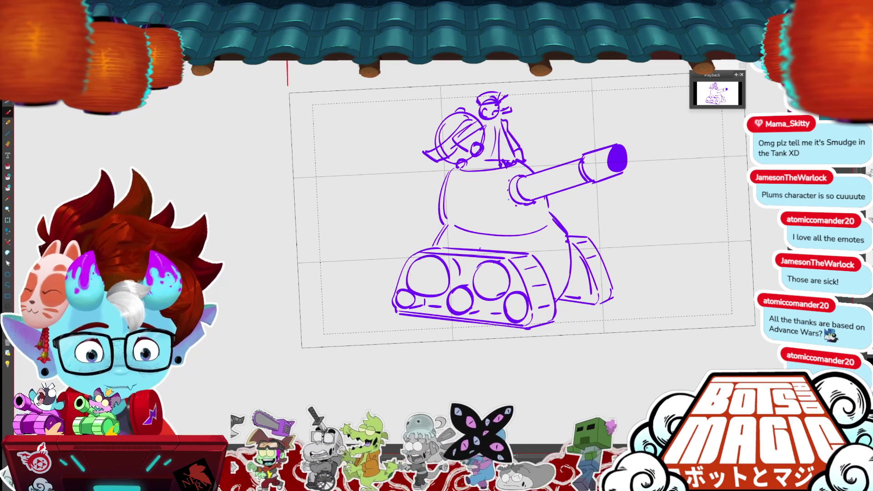
{"action": "mouse_move", "coordinate": [596, 229]}
{"action": "left_mouse_down"}
{"action": "mouse_move", "coordinate": [572, 264]}
{"action": "mouse_move", "coordinate": [610, 309]}
{"action": "left_mouse_up"}
{"action": "left_click", "coordinate": [624, 270]}
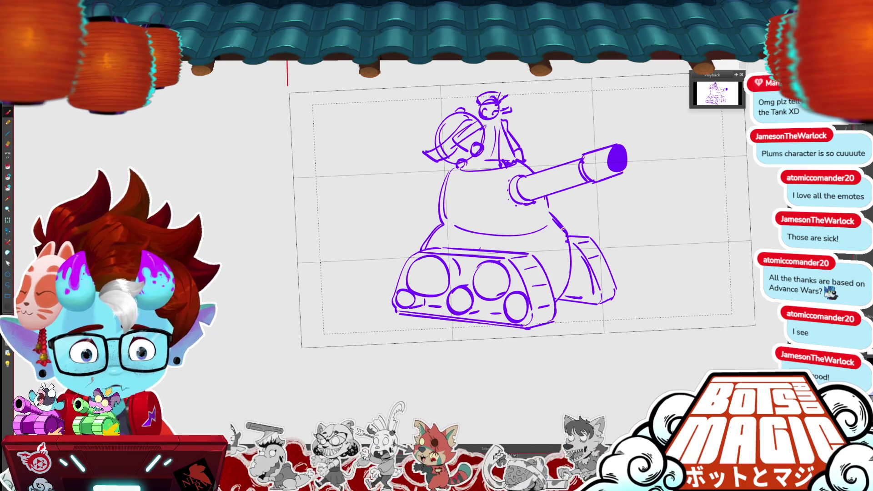
Redraw the cannon muzzle as a solid purple ellipse and sketch the hull's left side.
{"action": "left_click_drag", "start_coordinate": [495, 200], "coordinate": [417, 234]}
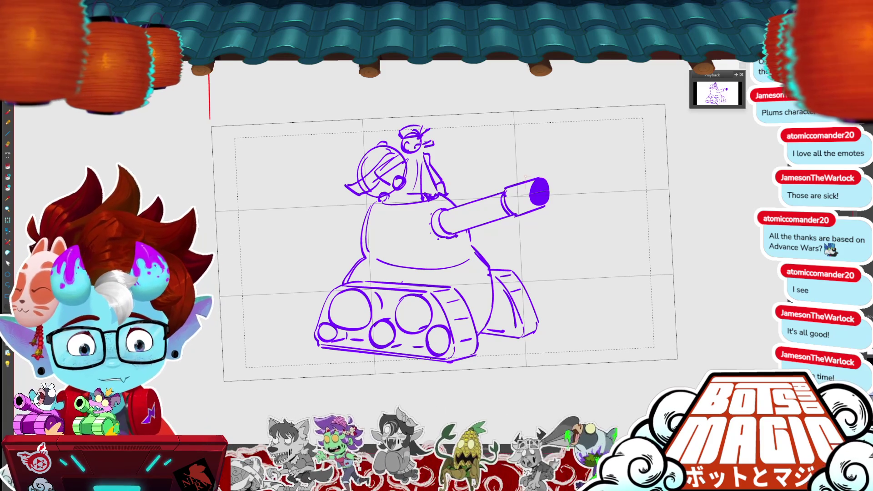
{"action": "key", "text": "ctrl+z"}
{"action": "left_click_drag", "start_coordinate": [537, 179], "coordinate": [540, 180]}
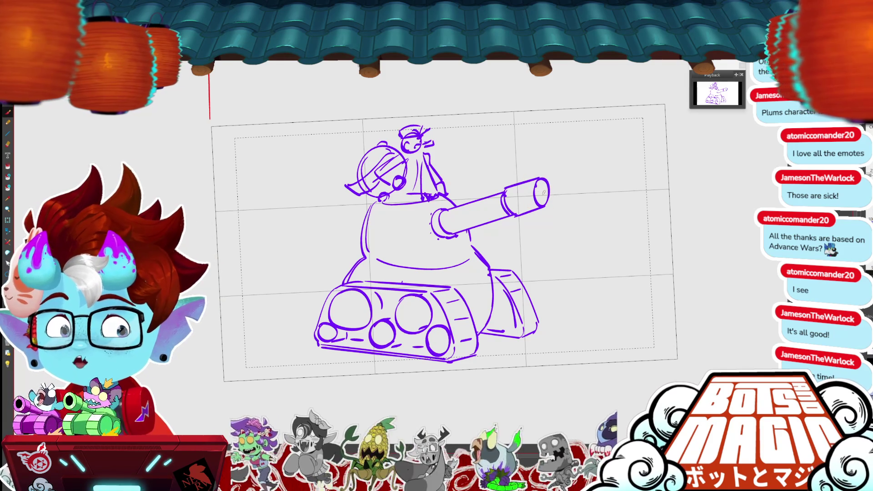
{"action": "key", "text": "ctrl+t"}
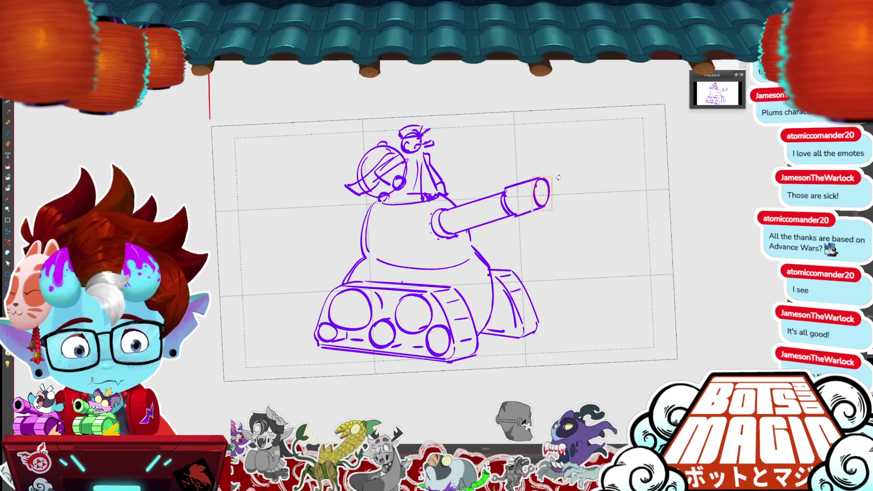
{"action": "left_click", "coordinate": [543, 191]}
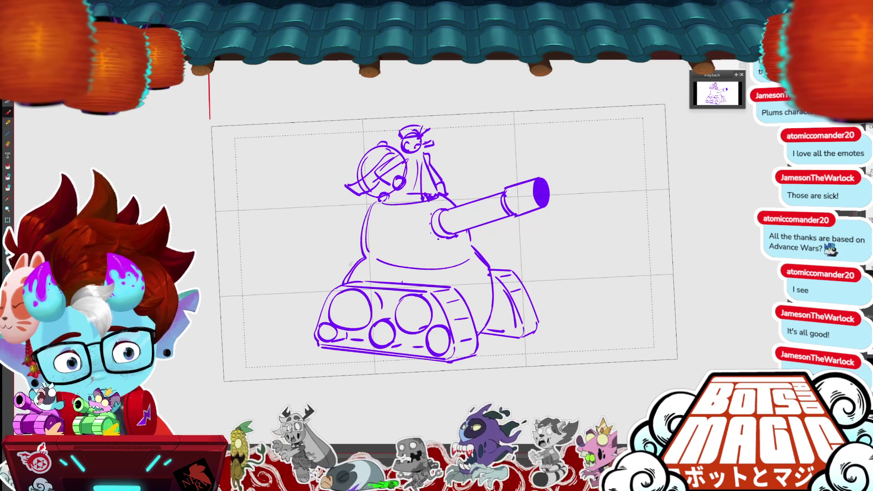
{"action": "left_click_drag", "start_coordinate": [350, 250], "coordinate": [326, 293]}
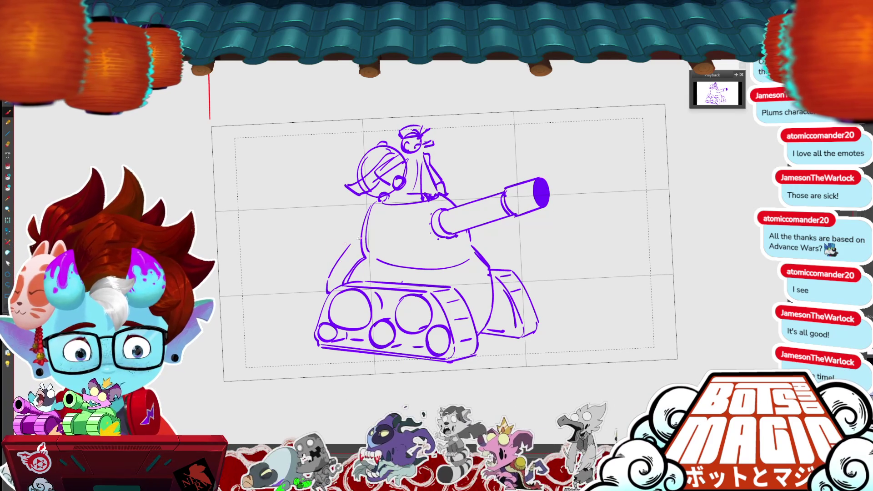
{"action": "left_click_drag", "start_coordinate": [358, 246], "coordinate": [325, 292]}
Replace a sketched square window on the turret with a spiky emblem.
{"action": "key", "text": "minus"}
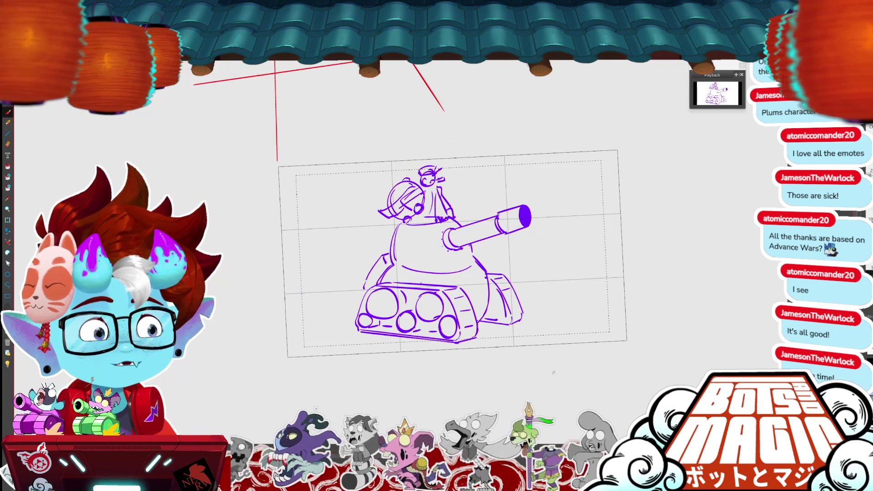
{"action": "mouse_move", "coordinate": [402, 233]}
{"action": "left_mouse_down"}
{"action": "mouse_move", "coordinate": [401, 256]}
{"action": "mouse_move", "coordinate": [421, 233]}
{"action": "mouse_move", "coordinate": [426, 259]}
{"action": "mouse_move", "coordinate": [401, 261]}
{"action": "mouse_move", "coordinate": [423, 257]}
{"action": "left_mouse_up"}
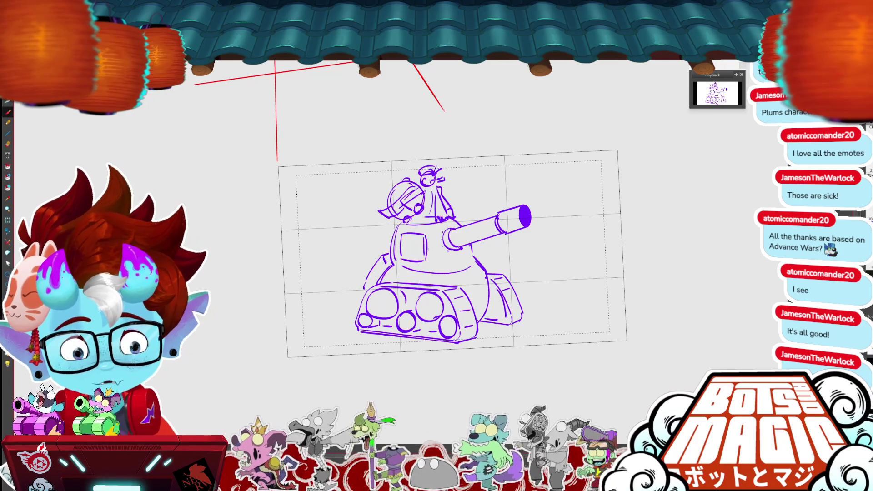
{"action": "mouse_move", "coordinate": [420, 257]}
{"action": "left_mouse_down"}
{"action": "mouse_move", "coordinate": [411, 235]}
{"action": "mouse_move", "coordinate": [399, 254]}
{"action": "mouse_move", "coordinate": [418, 239]}
{"action": "mouse_move", "coordinate": [412, 256]}
{"action": "left_mouse_up"}
{"action": "left_click_drag", "start_coordinate": [411, 259], "coordinate": [422, 249]}
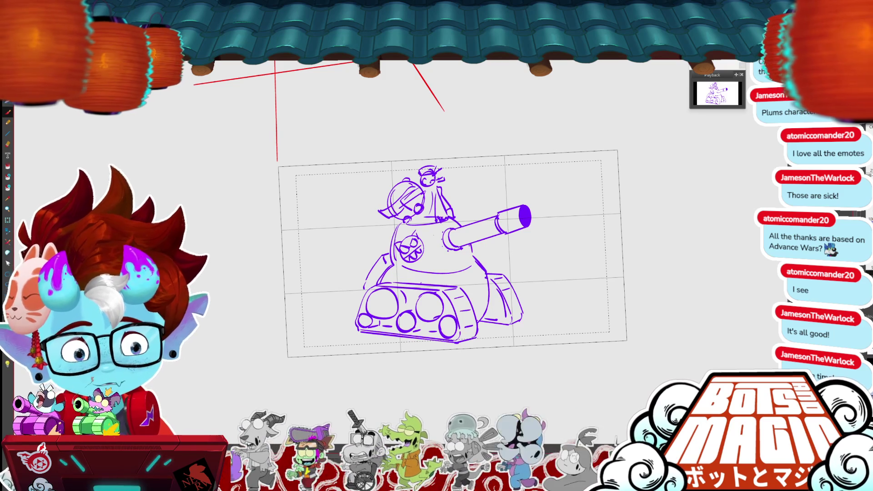
Redraw the turret's lower curve higher, tilt its right end up, and add rivets down its left edge.
{"action": "left_click_drag", "start_coordinate": [643, 301], "coordinate": [622, 277]}
{"action": "left_click_drag", "start_coordinate": [448, 242], "coordinate": [433, 246]}
{"action": "mouse_move", "coordinate": [627, 305]}
{"action": "left_mouse_down"}
{"action": "mouse_move", "coordinate": [601, 301]}
{"action": "mouse_move", "coordinate": [617, 297]}
{"action": "left_mouse_up"}
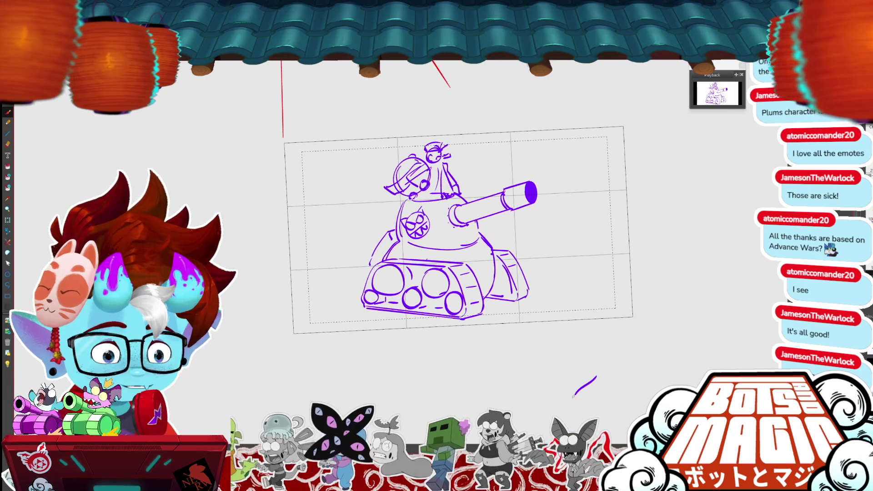
{"action": "scroll", "coordinate": [287, 214], "scroll_direction": "up", "scroll_amount": 2}
{"action": "key", "text": "ctrl+z"}
{"action": "mouse_move", "coordinate": [529, 238]}
{"action": "left_mouse_down"}
{"action": "mouse_move", "coordinate": [404, 251]}
{"action": "mouse_move", "coordinate": [398, 273]}
{"action": "left_mouse_up"}
{"action": "key", "text": "ctrl+t"}
{"action": "key", "text": "Return"}
{"action": "left_click_drag", "start_coordinate": [394, 185], "coordinate": [387, 227]}
{"action": "key", "text": "ctrl+minus"}
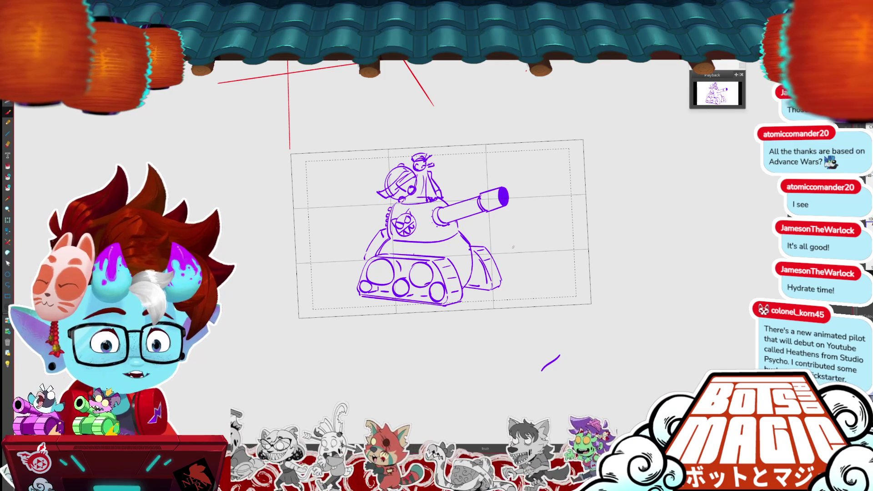
Detail the side gun and give the little face beside the cannon a helmet.
{"action": "mouse_move", "coordinate": [480, 310]}
{"action": "left_mouse_down"}
{"action": "mouse_move", "coordinate": [537, 291]}
{"action": "mouse_move", "coordinate": [526, 294]}
{"action": "left_mouse_up"}
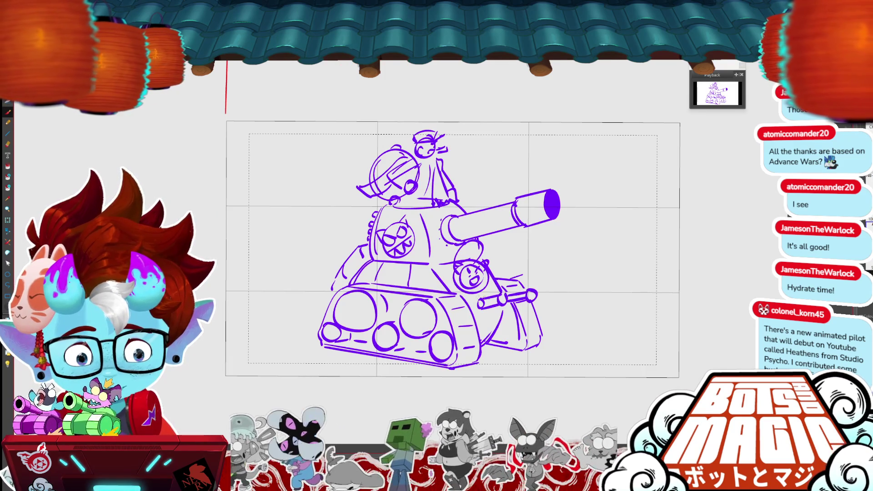
{"action": "left_click_drag", "start_coordinate": [470, 289], "coordinate": [485, 292]}
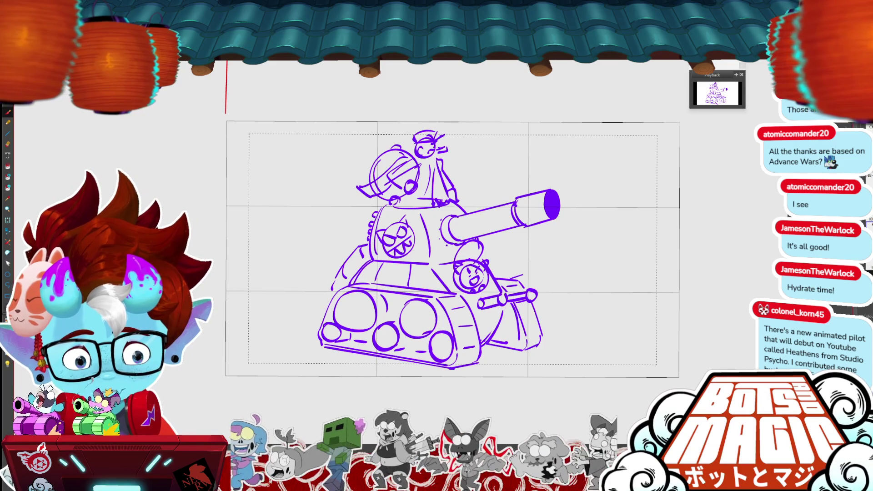
{"action": "key", "text": "ctrl+z"}
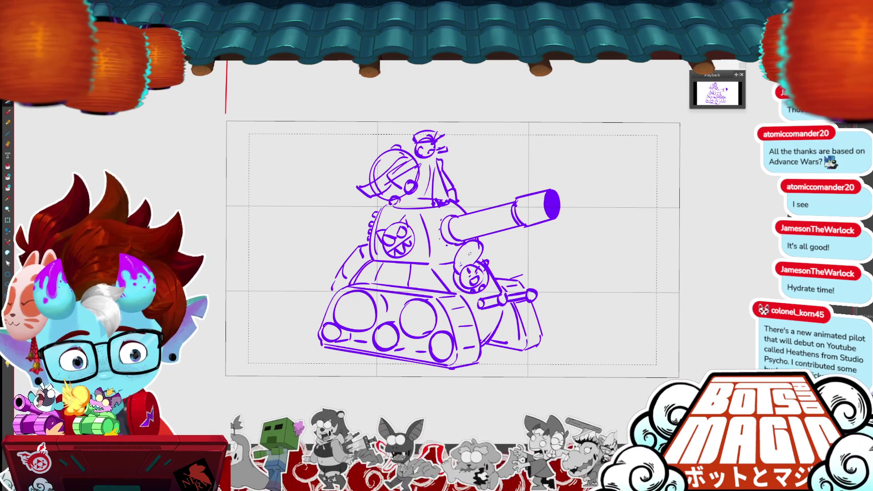
{"action": "mouse_move", "coordinate": [457, 269]}
{"action": "left_mouse_down"}
{"action": "mouse_move", "coordinate": [482, 240]}
{"action": "mouse_move", "coordinate": [461, 271]}
{"action": "mouse_move", "coordinate": [476, 261]}
{"action": "mouse_move", "coordinate": [476, 246]}
{"action": "mouse_move", "coordinate": [481, 260]}
{"action": "mouse_move", "coordinate": [471, 242]}
{"action": "mouse_move", "coordinate": [470, 255]}
{"action": "left_mouse_up"}
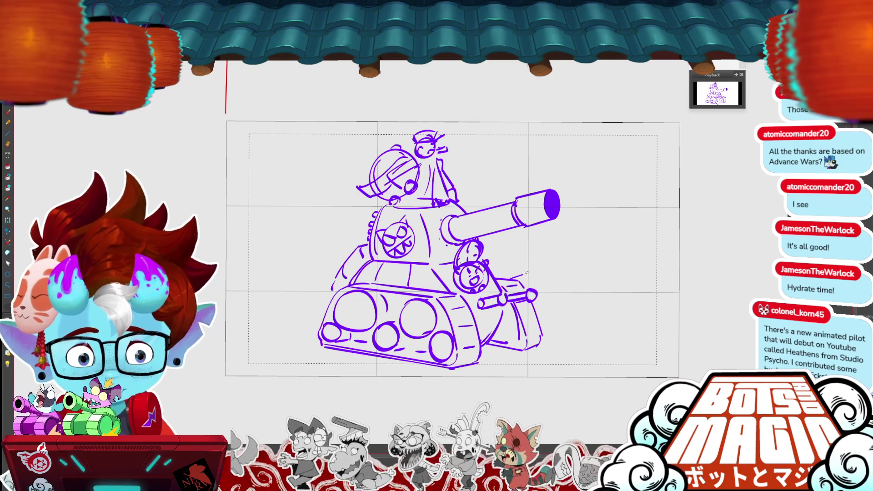
Strengthen the line strokes on the tank's rear edge and left front edge.
{"action": "mouse_move", "coordinate": [540, 348]}
{"action": "left_mouse_down"}
{"action": "mouse_move", "coordinate": [537, 301]}
{"action": "mouse_move", "coordinate": [523, 348]}
{"action": "left_mouse_up"}
{"action": "left_click_drag", "start_coordinate": [537, 301], "coordinate": [541, 348]}
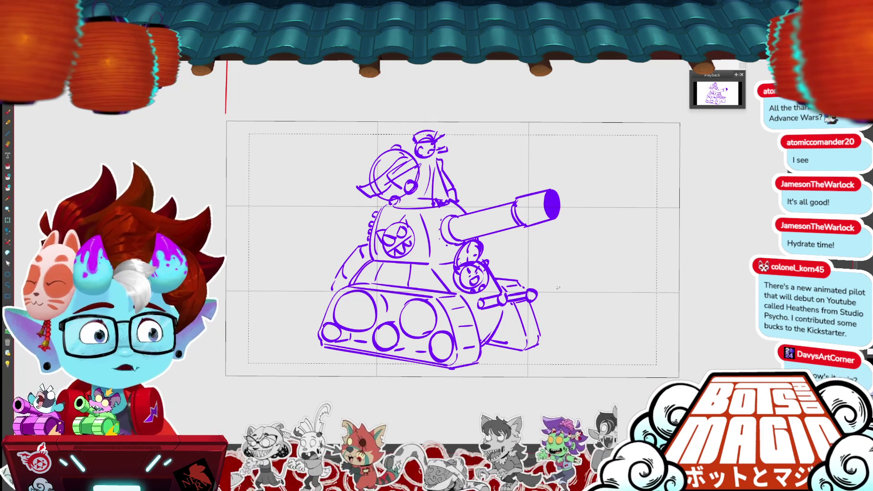
{"action": "key", "text": "ctrl+z"}
{"action": "left_click_drag", "start_coordinate": [336, 276], "coordinate": [332, 293]}
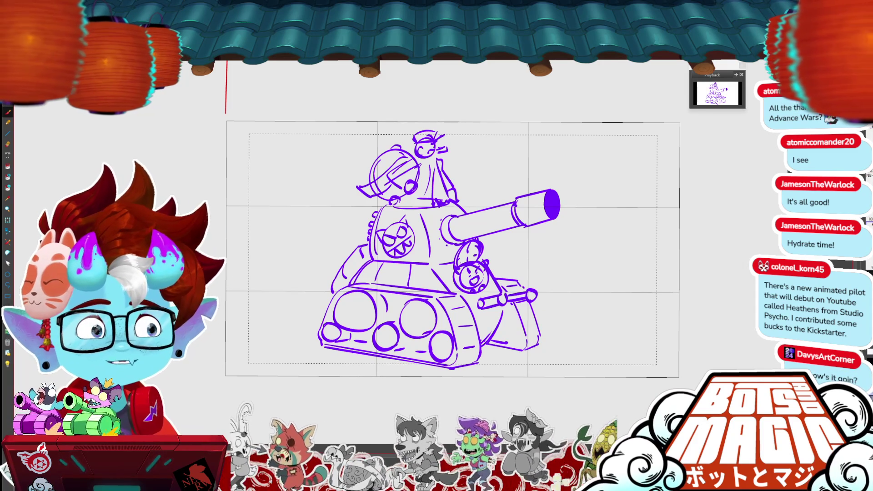
{"action": "left_click_drag", "start_coordinate": [437, 255], "coordinate": [554, 169]}
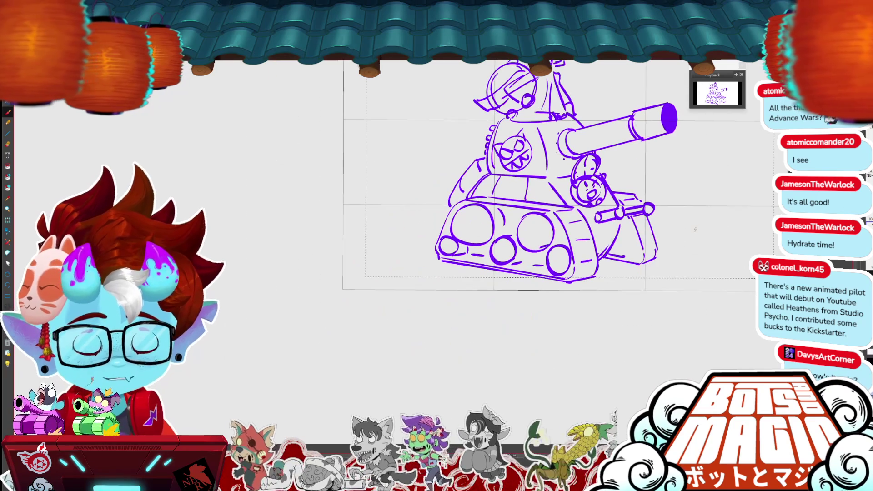
{"action": "left_click_drag", "start_coordinate": [453, 205], "coordinate": [434, 246]}
{"action": "left_click_drag", "start_coordinate": [550, 172], "coordinate": [437, 264]}
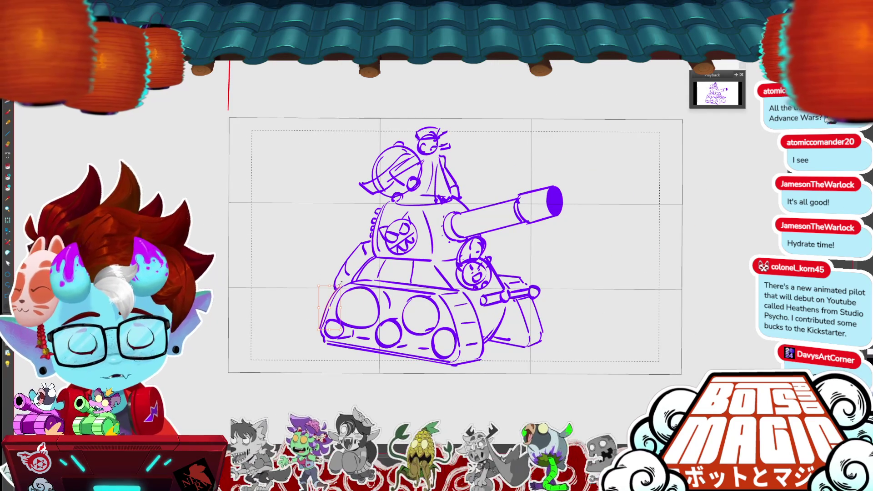
{"action": "scroll", "coordinate": [340, 282], "scroll_direction": "up", "scroll_amount": 2}
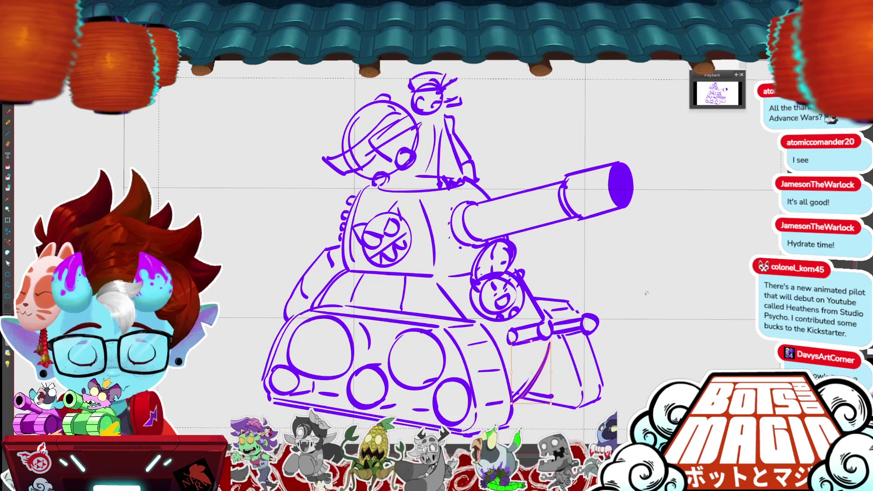
Stretch the tank's left front wheel slightly taller with a lasso transform.
{"action": "left_click_drag", "start_coordinate": [644, 307], "coordinate": [605, 222]}
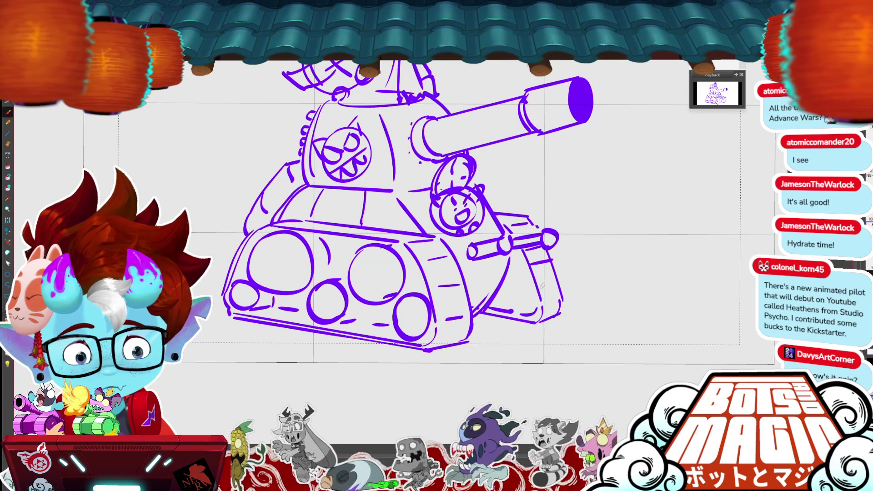
{"action": "scroll", "coordinate": [591, 331], "scroll_direction": "down", "scroll_amount": 2}
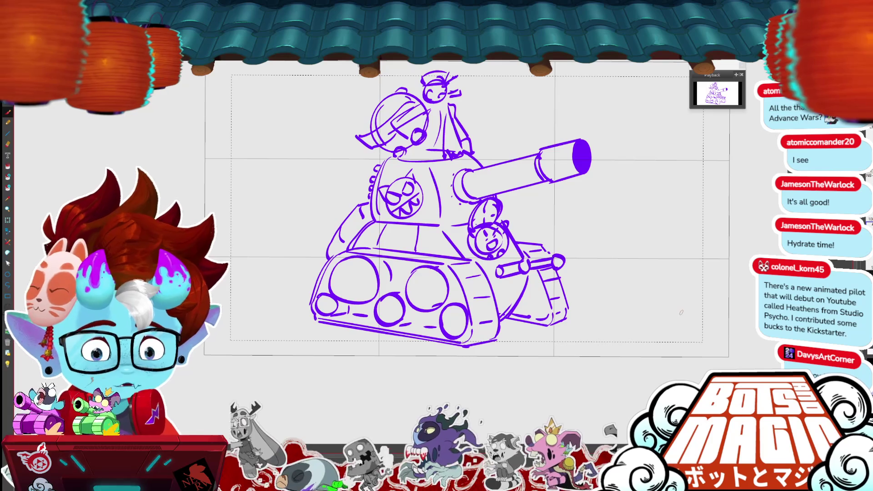
{"action": "scroll", "coordinate": [682, 312], "scroll_direction": "down", "scroll_amount": 2}
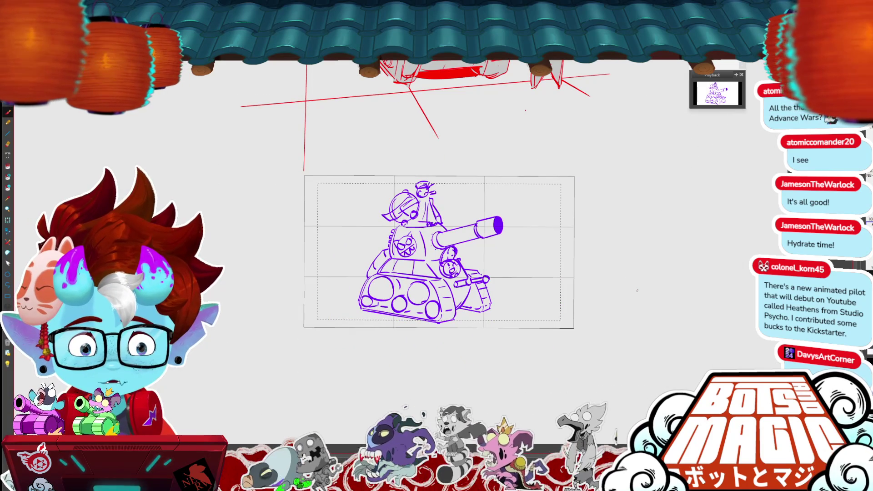
{"action": "scroll", "coordinate": [637, 290], "scroll_direction": "up", "scroll_amount": 2}
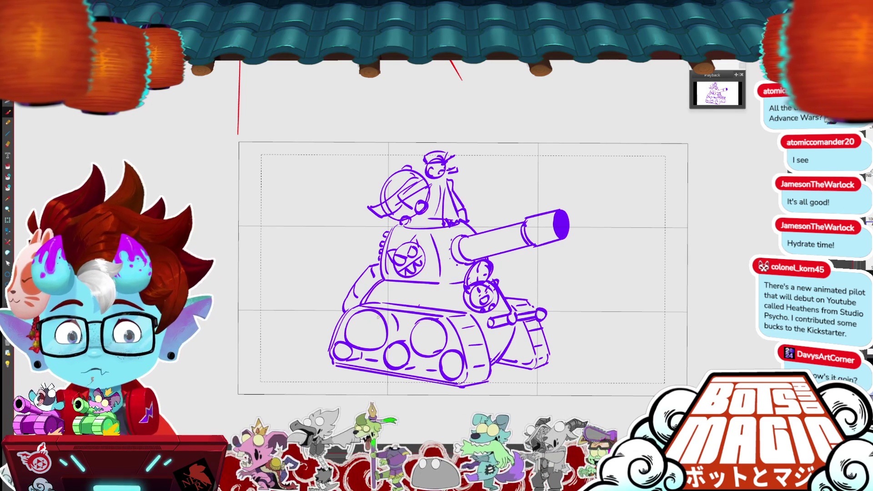
{"action": "mouse_move", "coordinate": [362, 317]}
{"action": "left_mouse_down"}
{"action": "mouse_move", "coordinate": [380, 343]}
{"action": "mouse_move", "coordinate": [361, 317]}
{"action": "left_mouse_up"}
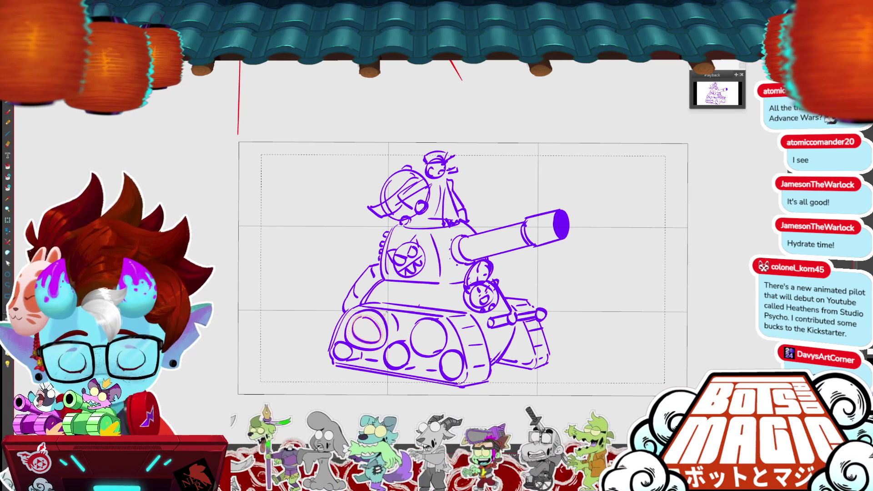
{"action": "left_click_drag", "start_coordinate": [366, 347], "coordinate": [369, 349]}
{"action": "key", "text": "Return"}
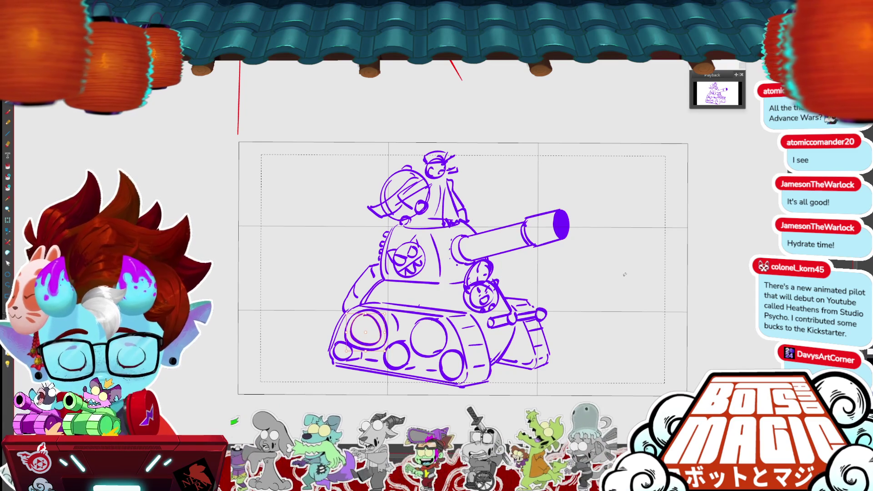
Select the turret emblem twice and deselect it, leaving it unchanged.
{"action": "scroll", "coordinate": [368, 350], "scroll_direction": "down", "scroll_amount": 2}
{"action": "scroll", "coordinate": [369, 349], "scroll_direction": "up", "scroll_amount": 3}
{"action": "mouse_move", "coordinate": [420, 280]}
{"action": "left_mouse_down"}
{"action": "mouse_move", "coordinate": [389, 285]}
{"action": "mouse_move", "coordinate": [410, 248]}
{"action": "mouse_move", "coordinate": [427, 249]}
{"action": "left_mouse_up"}
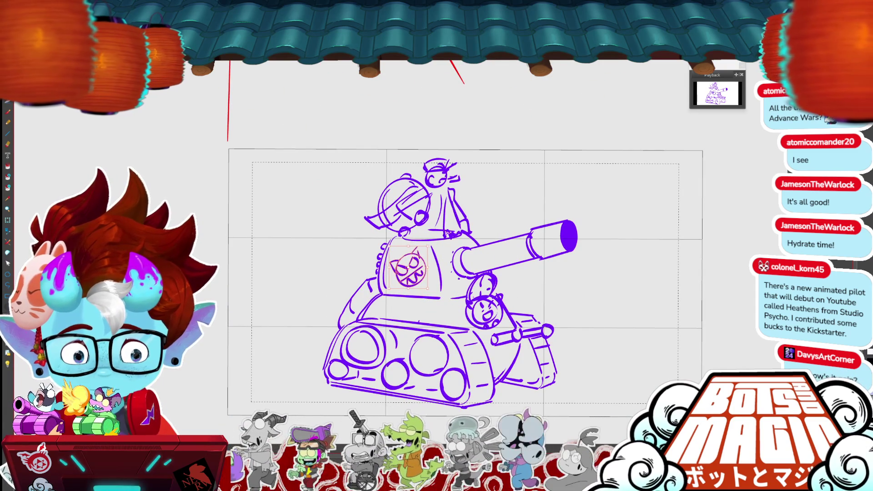
{"action": "key", "text": "ctrl+d"}
{"action": "mouse_move", "coordinate": [428, 287]}
{"action": "left_mouse_down"}
{"action": "mouse_move", "coordinate": [407, 287]}
{"action": "mouse_move", "coordinate": [423, 246]}
{"action": "mouse_move", "coordinate": [430, 248]}
{"action": "left_mouse_up"}
{"action": "key", "text": "ctrl+d"}
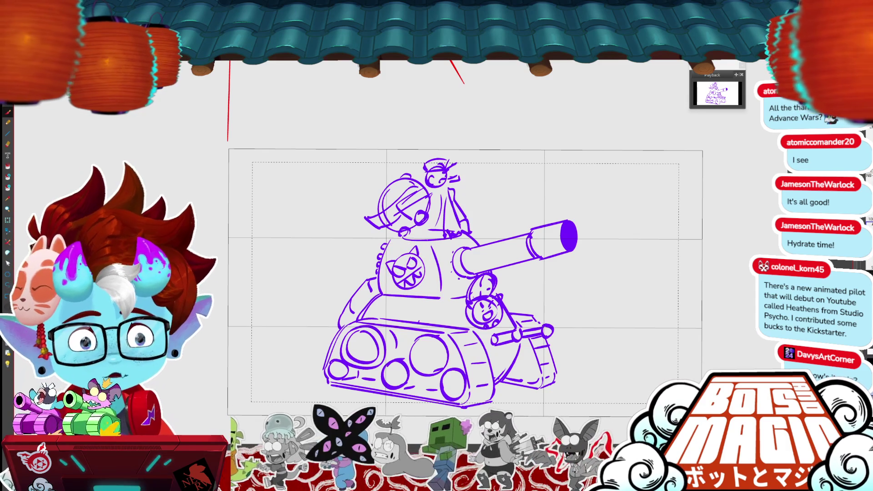
Erase the hat lines on the rider atop the turret.
{"action": "mouse_move", "coordinate": [457, 161]}
{"action": "left_mouse_down"}
{"action": "mouse_move", "coordinate": [423, 169]}
{"action": "mouse_move", "coordinate": [447, 194]}
{"action": "left_mouse_up"}
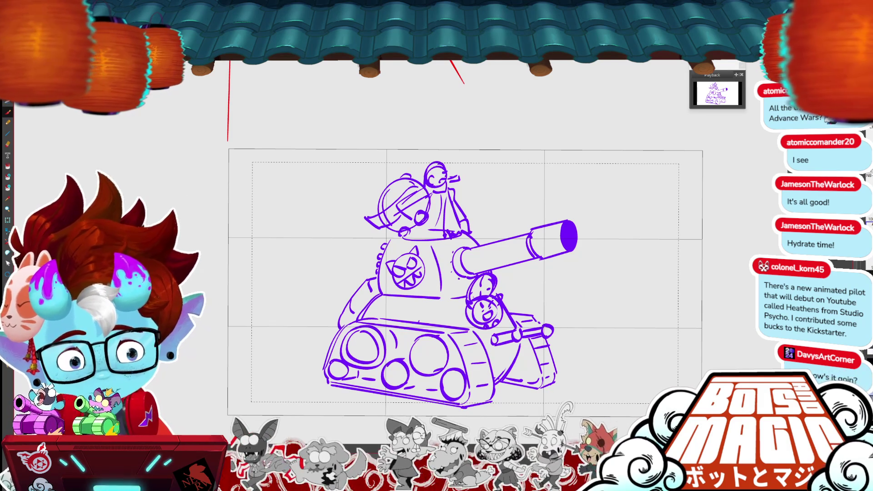
{"action": "scroll", "coordinate": [413, 239], "scroll_direction": "down", "scroll_amount": 3}
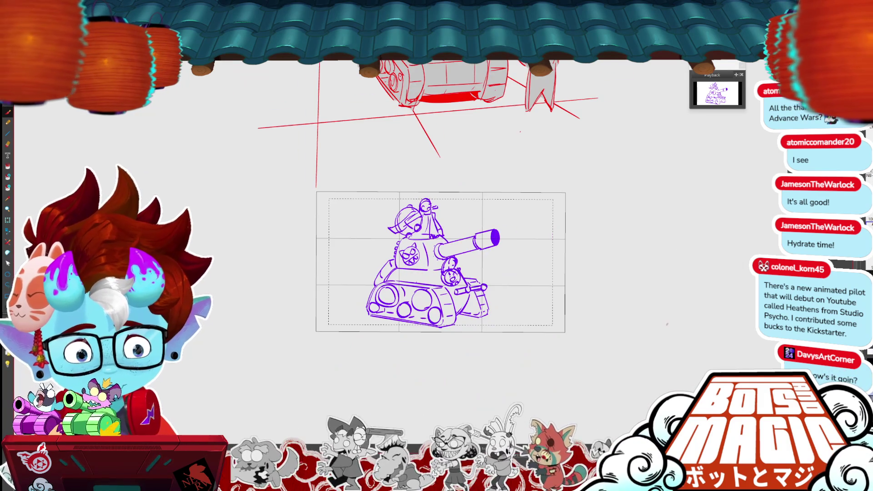
{"action": "scroll", "coordinate": [668, 324], "scroll_direction": "up", "scroll_amount": 3}
{"action": "scroll", "coordinate": [692, 351], "scroll_direction": "down", "scroll_amount": 2}
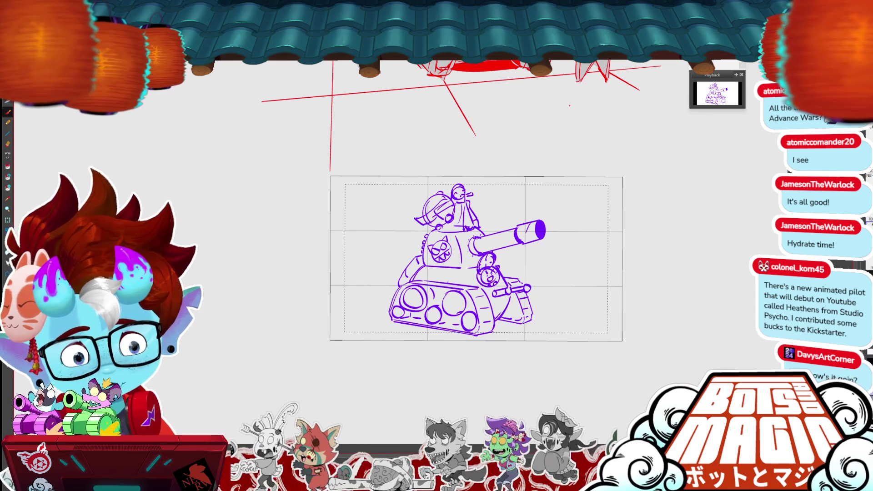
{"action": "key", "text": "ctrl+plus"}
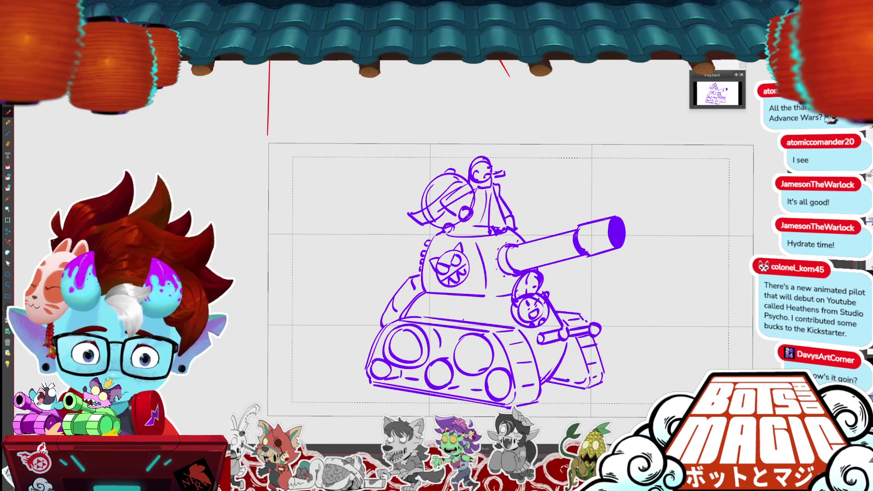
Add a second ring around the cannon muzzle and redraw the rider's helmet arcs.
{"action": "left_click_drag", "start_coordinate": [609, 219], "coordinate": [608, 252]}
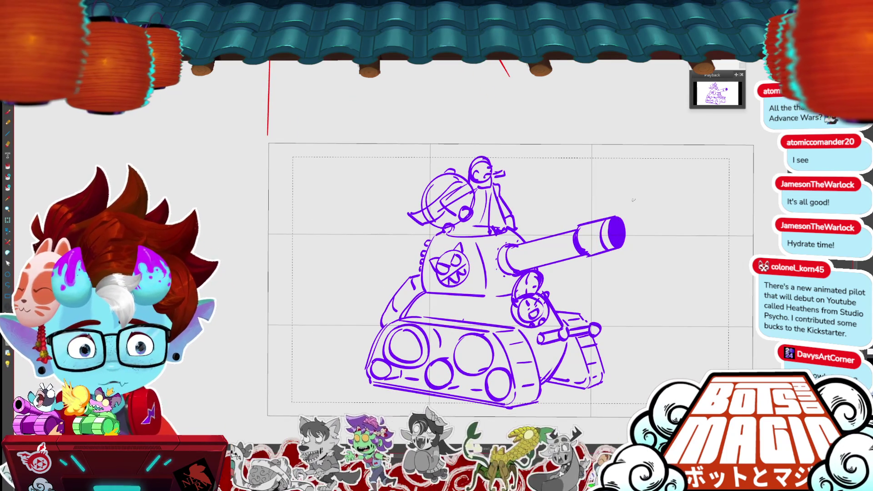
{"action": "key", "text": "ctrl+z"}
{"action": "mouse_move", "coordinate": [461, 178]}
{"action": "left_mouse_down"}
{"action": "mouse_move", "coordinate": [428, 192]}
{"action": "mouse_move", "coordinate": [446, 175]}
{"action": "left_mouse_up"}
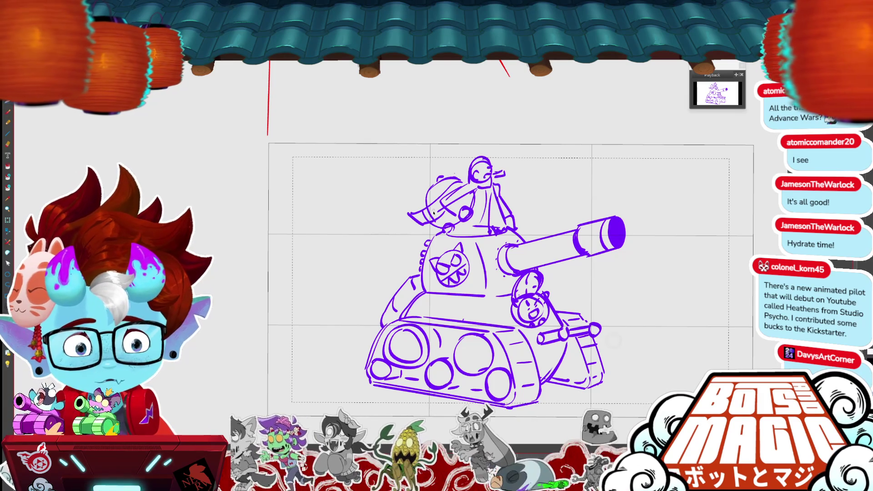
{"action": "mouse_move", "coordinate": [424, 207]}
{"action": "left_mouse_down"}
{"action": "mouse_move", "coordinate": [441, 188]}
{"action": "mouse_move", "coordinate": [430, 187]}
{"action": "left_mouse_up"}
{"action": "left_click_drag", "start_coordinate": [431, 222], "coordinate": [448, 230]}
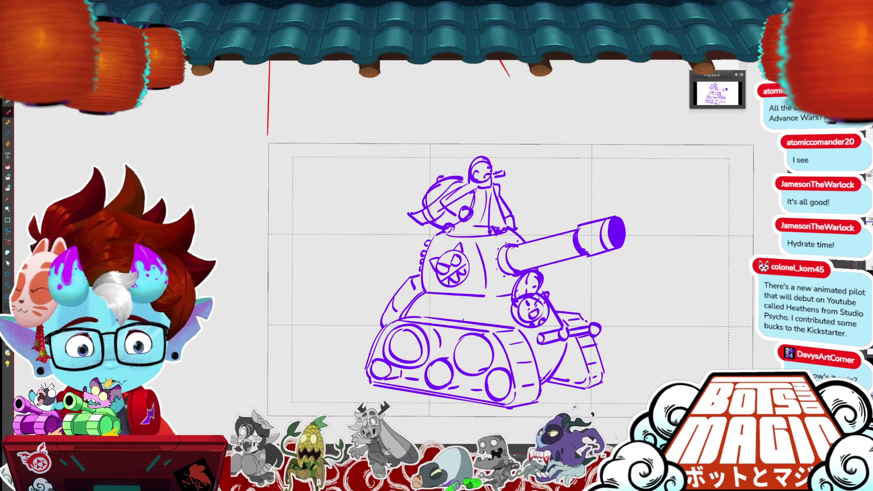
Fill the rider's helmet solid purple after redrawing its left curve.
{"action": "left_click", "coordinate": [447, 218]}
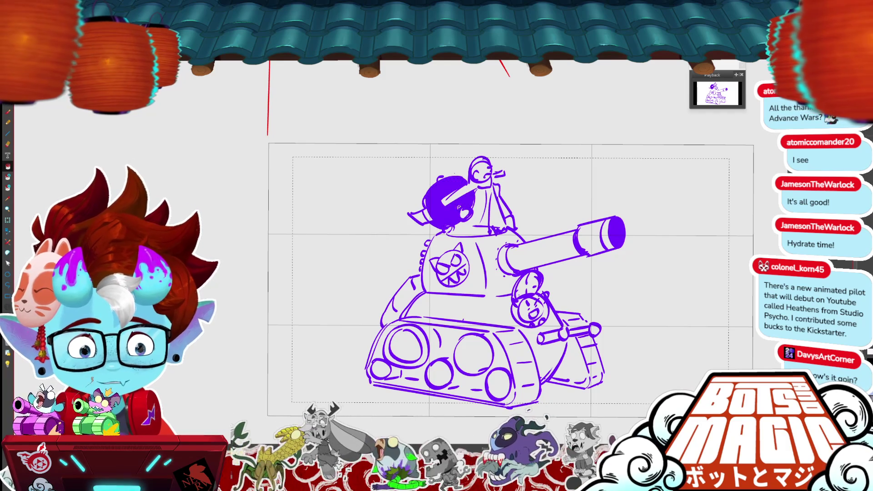
{"action": "key", "text": "ctrl+z"}
{"action": "key", "text": "ctrl+z"}
{"action": "mouse_move", "coordinate": [438, 207]}
{"action": "left_mouse_down"}
{"action": "mouse_move", "coordinate": [415, 226]}
{"action": "mouse_move", "coordinate": [436, 229]}
{"action": "left_mouse_up"}
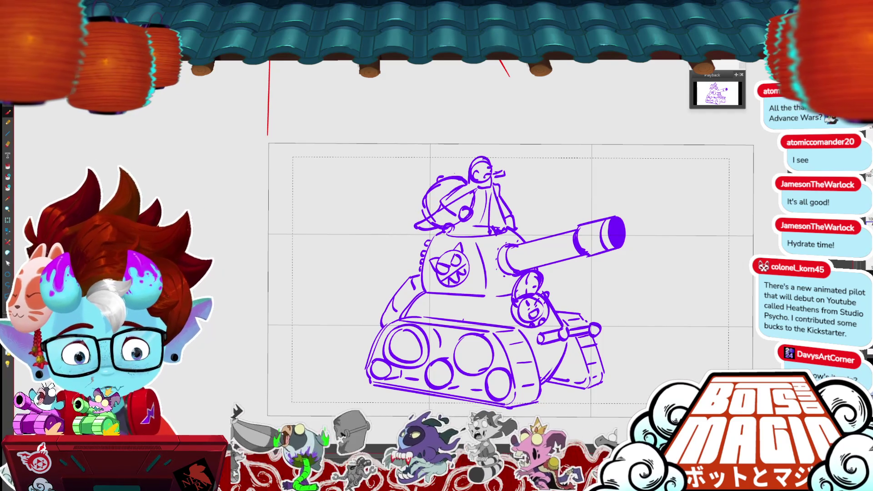
{"action": "left_click", "coordinate": [444, 194]}
{"action": "mouse_move", "coordinate": [446, 212]}
{"action": "left_mouse_down"}
{"action": "mouse_move", "coordinate": [453, 223]}
{"action": "mouse_move", "coordinate": [459, 217]}
{"action": "mouse_move", "coordinate": [466, 196]}
{"action": "left_mouse_up"}
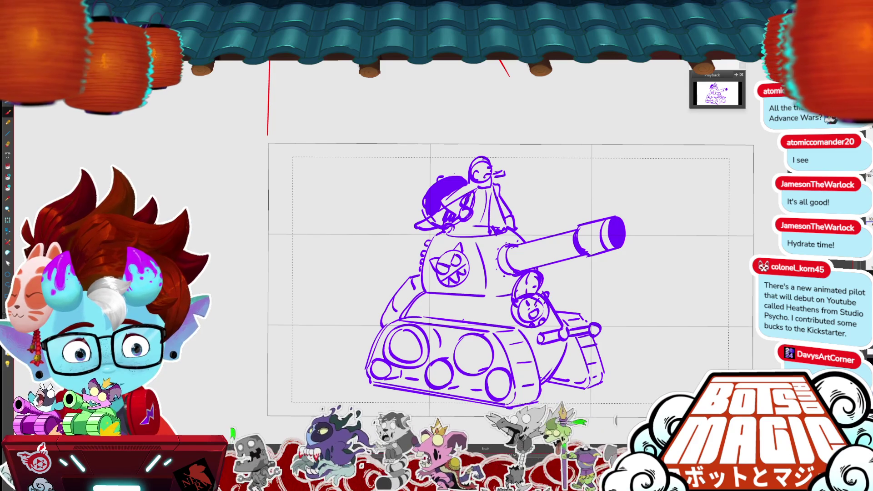
{"action": "key", "text": "ctrl+minus"}
{"action": "key", "text": "ctrl+z"}
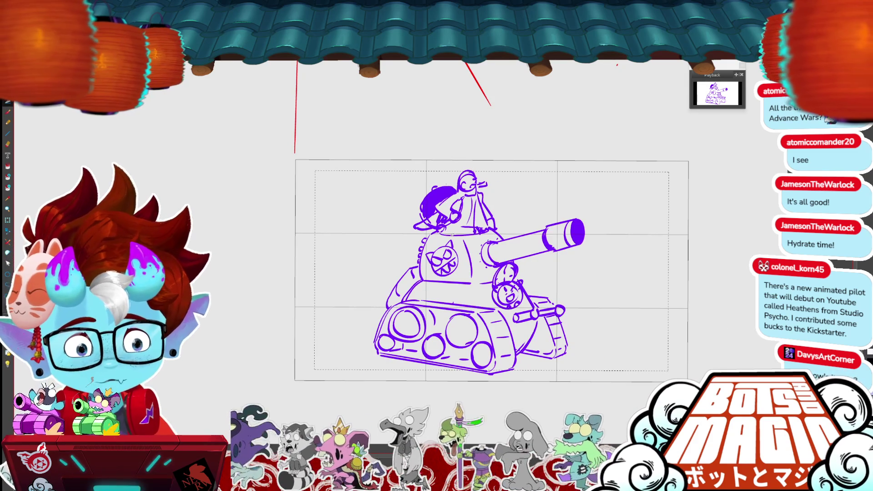
Draw a line down the rider's body and a small marked rectangular panel on the hull.
{"action": "left_click_drag", "start_coordinate": [478, 197], "coordinate": [478, 228]}
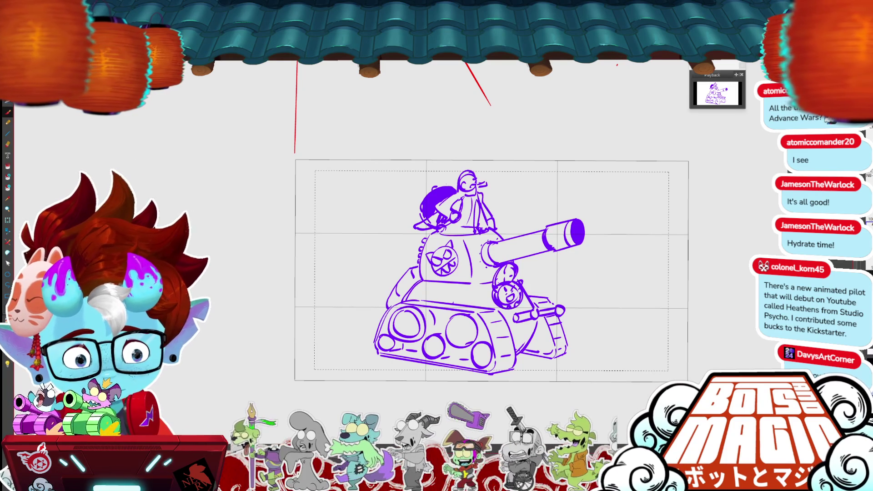
{"action": "mouse_move", "coordinate": [429, 284]}
{"action": "left_mouse_down"}
{"action": "mouse_move", "coordinate": [423, 298]}
{"action": "mouse_move", "coordinate": [453, 286]}
{"action": "mouse_move", "coordinate": [449, 301]}
{"action": "left_mouse_up"}
{"action": "mouse_move", "coordinate": [435, 289]}
{"action": "left_mouse_down"}
{"action": "mouse_move", "coordinate": [433, 297]}
{"action": "mouse_move", "coordinate": [444, 292]}
{"action": "left_mouse_up"}
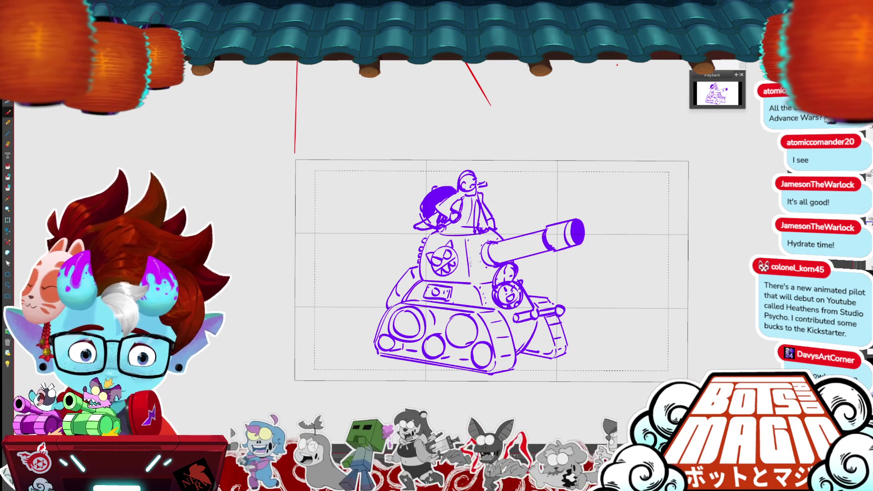
Extend the side pipe with an end cap and remove the old pipe strokes.
{"action": "key", "text": "minus"}
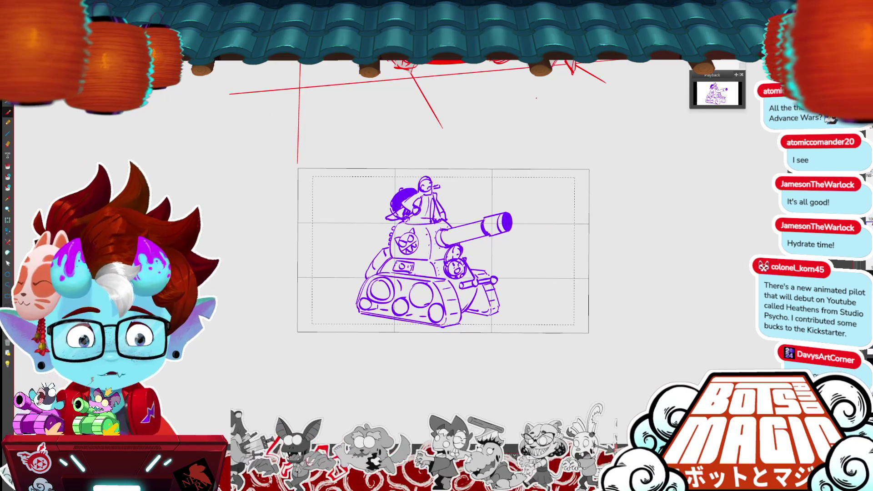
{"action": "key", "text": "plus"}
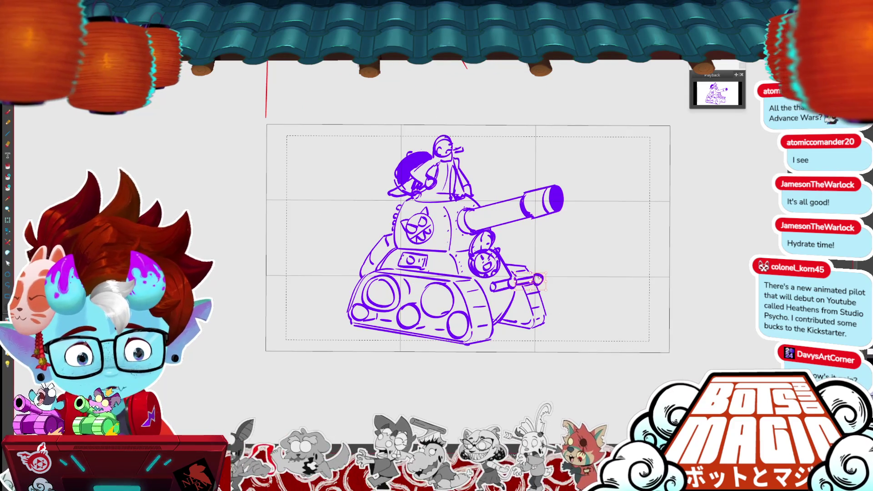
{"action": "mouse_move", "coordinate": [516, 286]}
{"action": "left_mouse_down"}
{"action": "mouse_move", "coordinate": [538, 284]}
{"action": "mouse_move", "coordinate": [499, 289]}
{"action": "mouse_move", "coordinate": [529, 277]}
{"action": "mouse_move", "coordinate": [514, 277]}
{"action": "mouse_move", "coordinate": [502, 300]}
{"action": "left_mouse_up"}
{"action": "key", "text": "ctrl+z"}
{"action": "key", "text": "ctrl+z"}
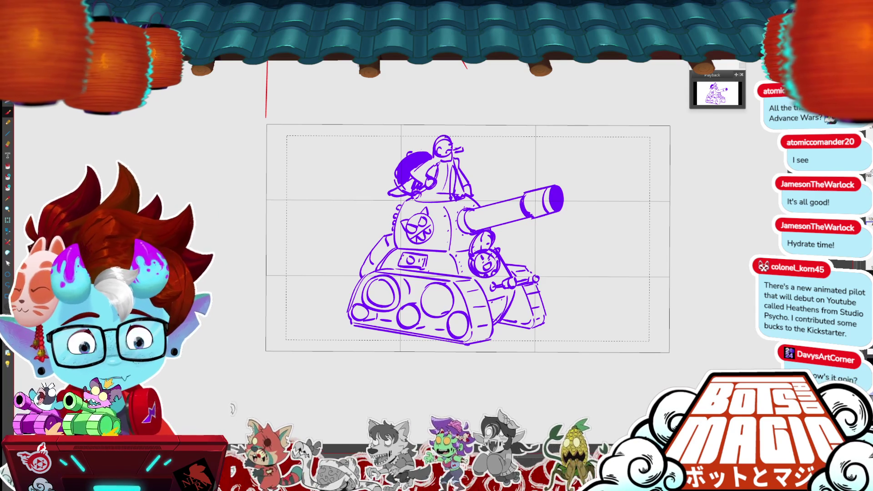
{"action": "key", "text": "ctrl+minus"}
{"action": "scroll", "coordinate": [419, 209], "scroll_direction": "up", "scroll_amount": 5}
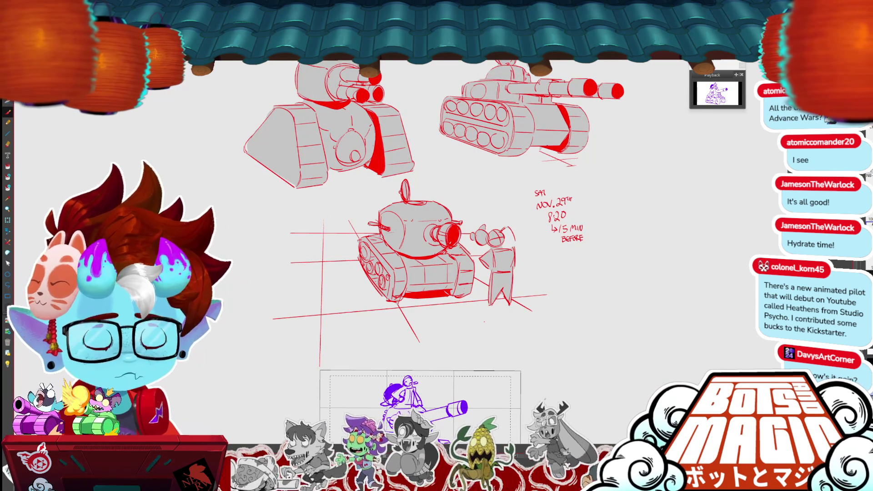
Delete the red handwritten date note by the reference sketches, then return to the purple tank.
{"action": "scroll", "coordinate": [432, 227], "scroll_direction": "up", "scroll_amount": 3}
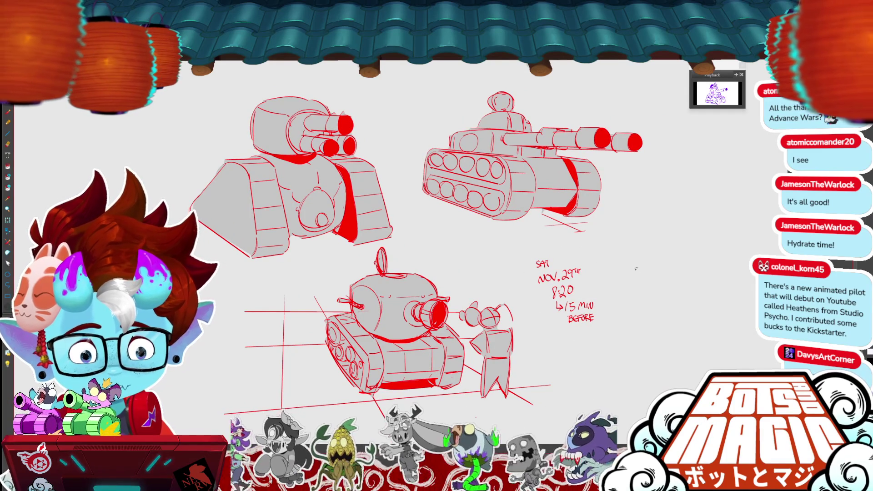
{"action": "key", "text": "Delete"}
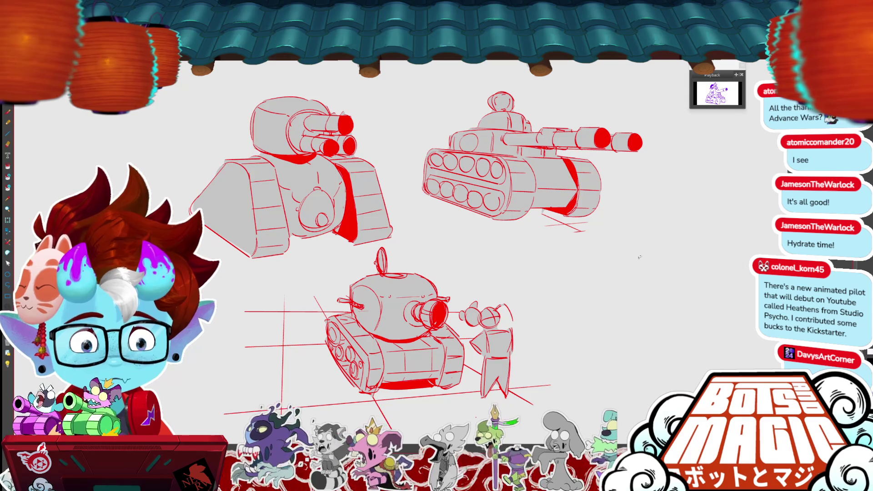
{"action": "scroll", "coordinate": [640, 257], "scroll_direction": "down", "scroll_amount": 5}
{"action": "scroll", "coordinate": [396, 214], "scroll_direction": "down", "scroll_amount": 3}
{"action": "scroll", "coordinate": [396, 214], "scroll_direction": "up", "scroll_amount": 5}
{"action": "scroll", "coordinate": [395, 214], "scroll_direction": "down", "scroll_amount": 4}
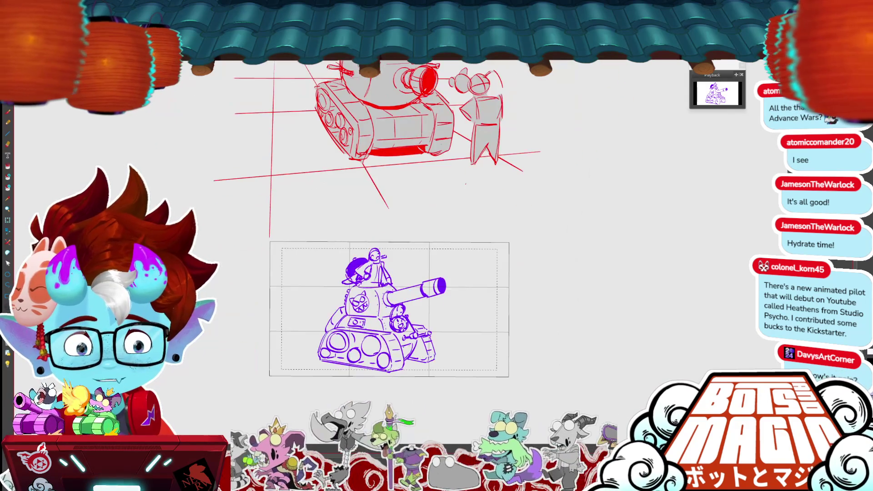
{"action": "scroll", "coordinate": [372, 329], "scroll_direction": "up", "scroll_amount": 8}
{"action": "scroll", "coordinate": [415, 204], "scroll_direction": "down", "scroll_amount": 3}
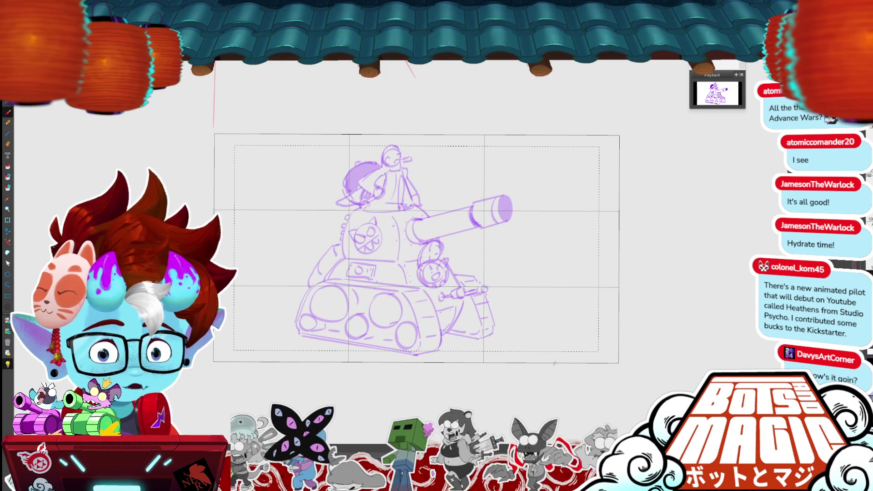
Try zigzag and curved speed-line strokes beside the cannon, undoing each attempt.
{"action": "left_click_drag", "start_coordinate": [528, 201], "coordinate": [496, 354]}
{"action": "key", "text": "ctrl+z"}
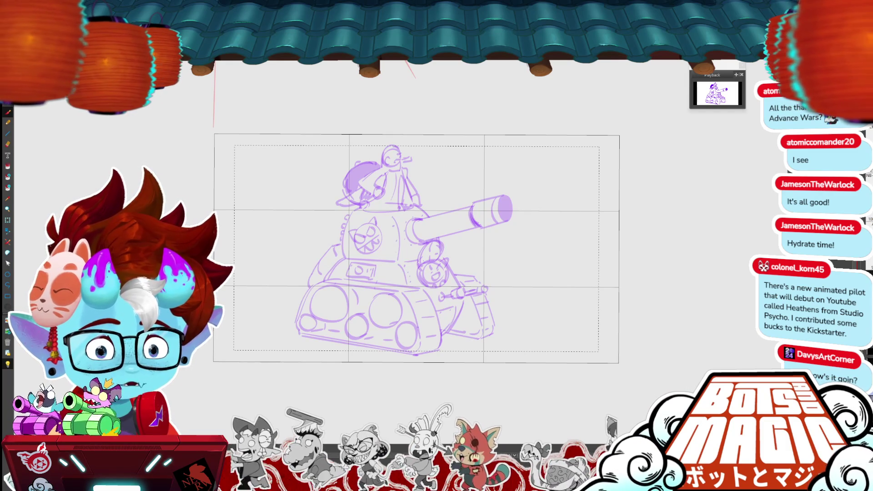
{"action": "left_click_drag", "start_coordinate": [554, 190], "coordinate": [523, 260]}
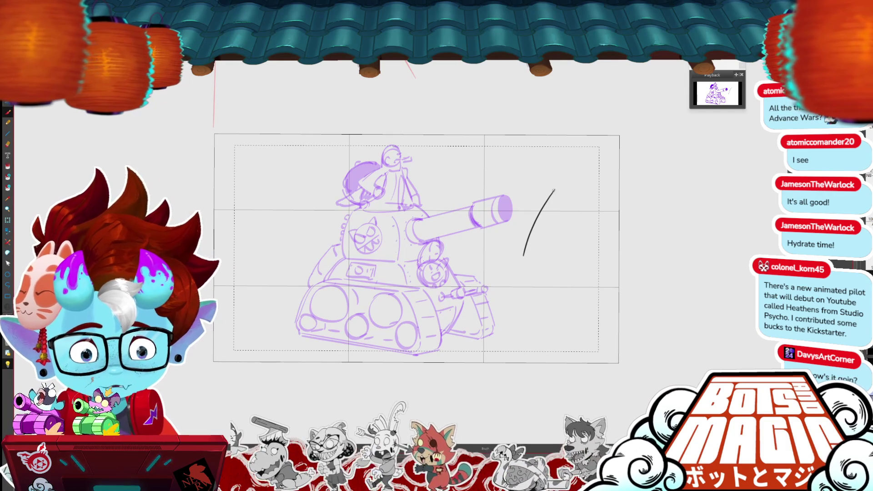
{"action": "left_click_drag", "start_coordinate": [554, 218], "coordinate": [532, 278]}
{"action": "key", "text": "ctrl+z"}
{"action": "key", "text": "ctrl+z"}
{"action": "left_click_drag", "start_coordinate": [602, 166], "coordinate": [552, 276]}
{"action": "left_click_drag", "start_coordinate": [588, 181], "coordinate": [547, 292]}
{"action": "key", "text": "ctrl+z"}
{"action": "key", "text": "ctrl+z"}
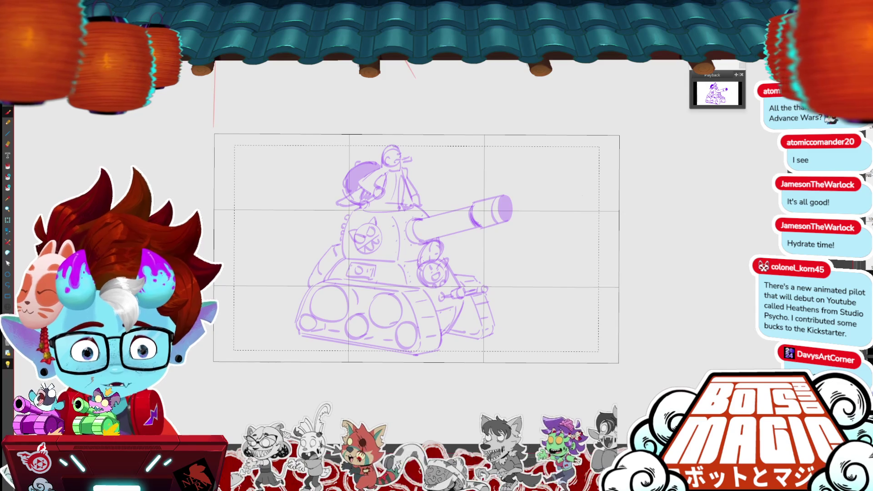
Center and magnify the upper tank and turret, then try a hatching stroke near the cannon base.
{"action": "left_click_drag", "start_coordinate": [583, 196], "coordinate": [611, 269]}
{"action": "key", "text": "ctrl+plus"}
{"action": "key", "text": "ctrl+plus"}
{"action": "key", "text": "ctrl+plus"}
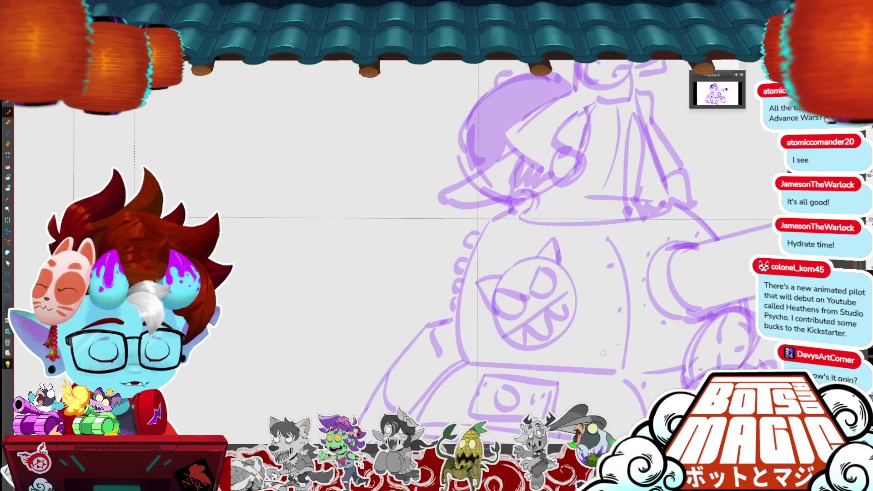
{"action": "key", "text": "ctrl+minus"}
{"action": "key", "text": "ctrl+minus"}
{"action": "key", "text": "ctrl+minus"}
{"action": "key", "text": "ctrl+plus"}
{"action": "key", "text": "ctrl+plus"}
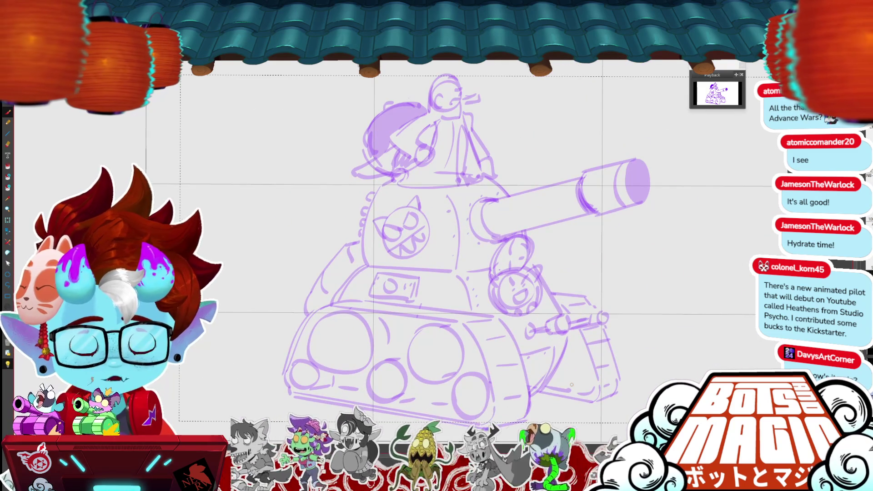
{"action": "key", "text": "ctrl+plus"}
{"action": "key", "text": "ctrl+plus"}
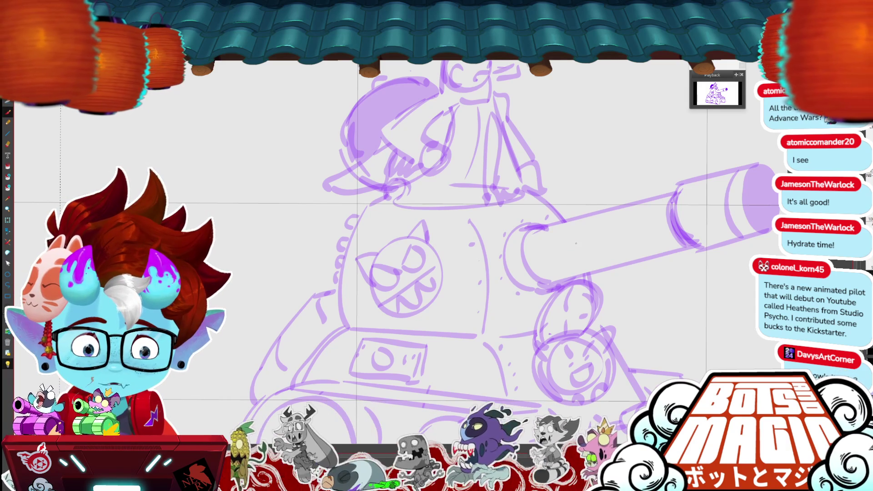
{"action": "mouse_move", "coordinate": [581, 244]}
{"action": "left_mouse_down"}
{"action": "mouse_move", "coordinate": [591, 254]}
{"action": "mouse_move", "coordinate": [569, 269]}
{"action": "left_mouse_up"}
Try hatching and diagonal strokes near the cannon, undoing the rejected ones.
{"action": "key", "text": "ctrl+z"}
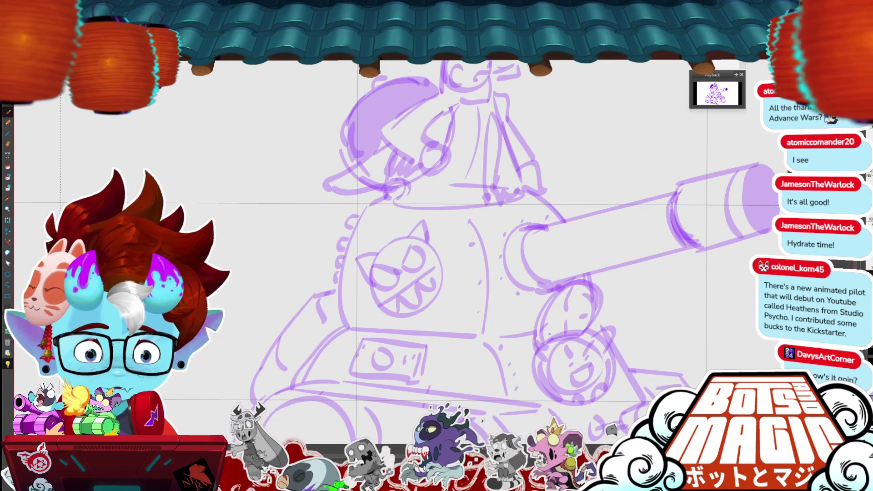
{"action": "mouse_move", "coordinate": [610, 180]}
{"action": "left_mouse_down"}
{"action": "mouse_move", "coordinate": [578, 171]}
{"action": "mouse_move", "coordinate": [523, 264]}
{"action": "left_mouse_up"}
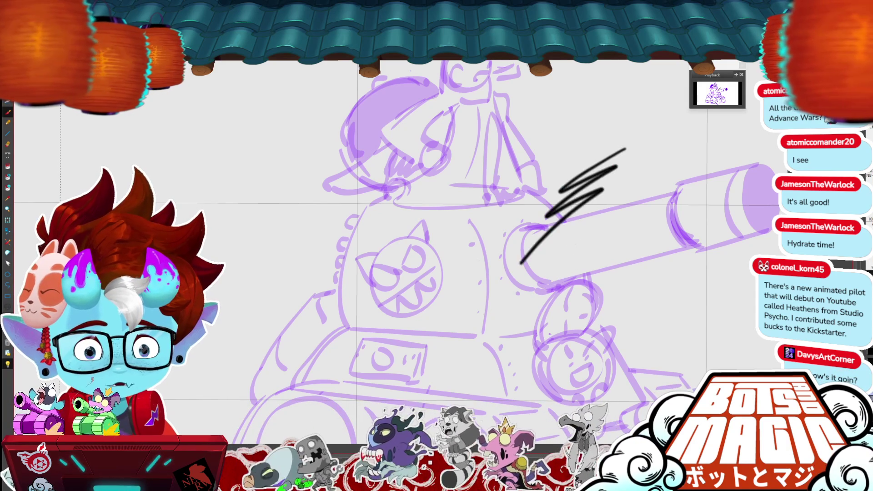
{"action": "key", "text": "ctrl+z"}
{"action": "left_click_drag", "start_coordinate": [636, 147], "coordinate": [481, 275]}
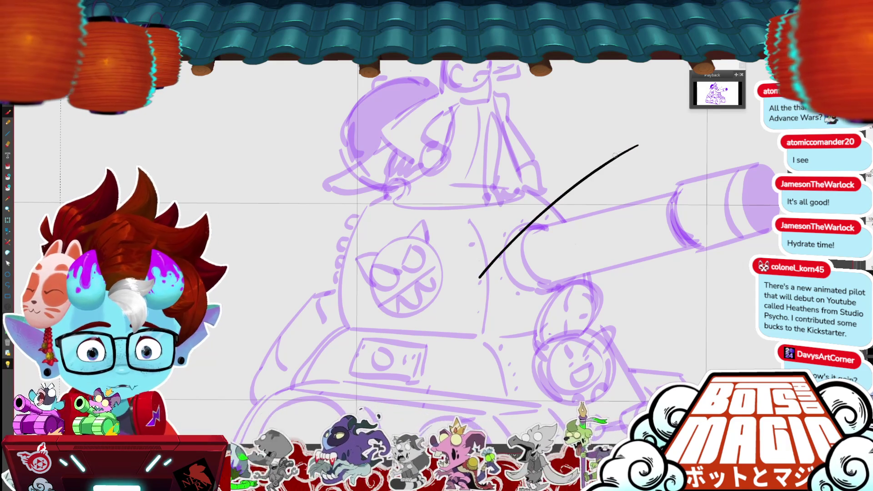
{"action": "left_click_drag", "start_coordinate": [613, 156], "coordinate": [478, 265]}
{"action": "key", "text": "ctrl+z"}
{"action": "key", "text": "ctrl+z"}
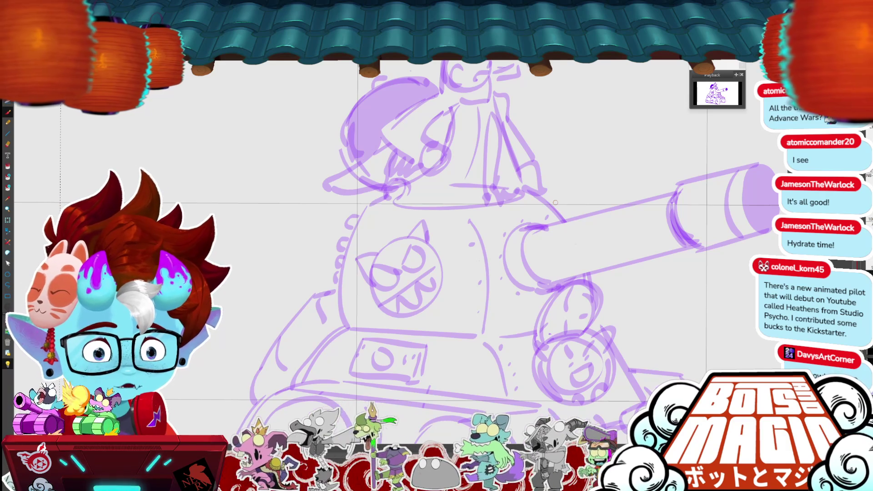
{"action": "left_click_drag", "start_coordinate": [622, 172], "coordinate": [495, 274]}
{"action": "left_click_drag", "start_coordinate": [612, 173], "coordinate": [477, 282]}
{"action": "key", "text": "ctrl+z"}
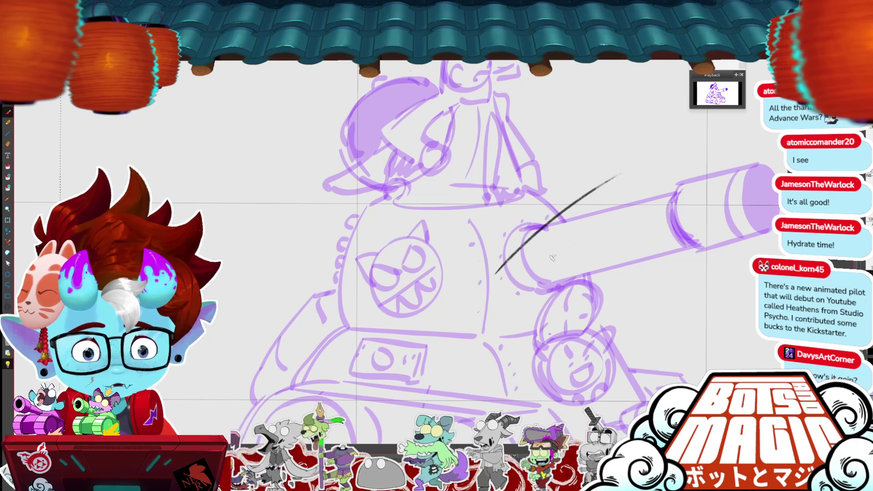
{"action": "key", "text": "ctrl+z"}
{"action": "left_click_drag", "start_coordinate": [614, 172], "coordinate": [548, 219]}
{"action": "mouse_move", "coordinate": [598, 188]}
{"action": "left_mouse_down"}
{"action": "mouse_move", "coordinate": [548, 228]}
{"action": "mouse_move", "coordinate": [617, 186]}
{"action": "left_mouse_up"}
{"action": "key", "text": "ctrl+z"}
{"action": "key", "text": "ctrl+z"}
Ink a curved black line along the turret top after several retries.
{"action": "mouse_move", "coordinate": [449, 164]}
{"action": "left_mouse_down"}
{"action": "mouse_move", "coordinate": [497, 150]}
{"action": "mouse_move", "coordinate": [593, 158]}
{"action": "left_mouse_up"}
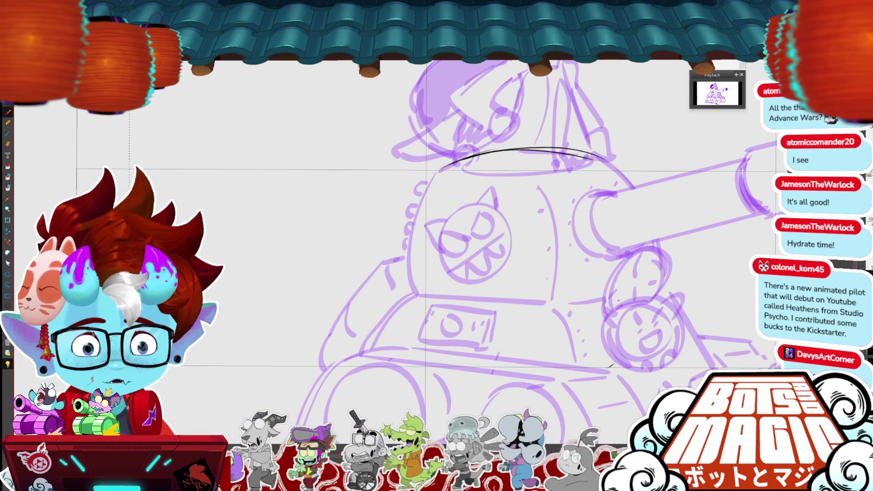
{"action": "key", "text": "ctrl+z"}
{"action": "left_click_drag", "start_coordinate": [542, 151], "coordinate": [592, 159]}
{"action": "left_click_drag", "start_coordinate": [476, 152], "coordinate": [578, 150]}
{"action": "key", "text": "ctrl+z"}
{"action": "key", "text": "ctrl+z"}
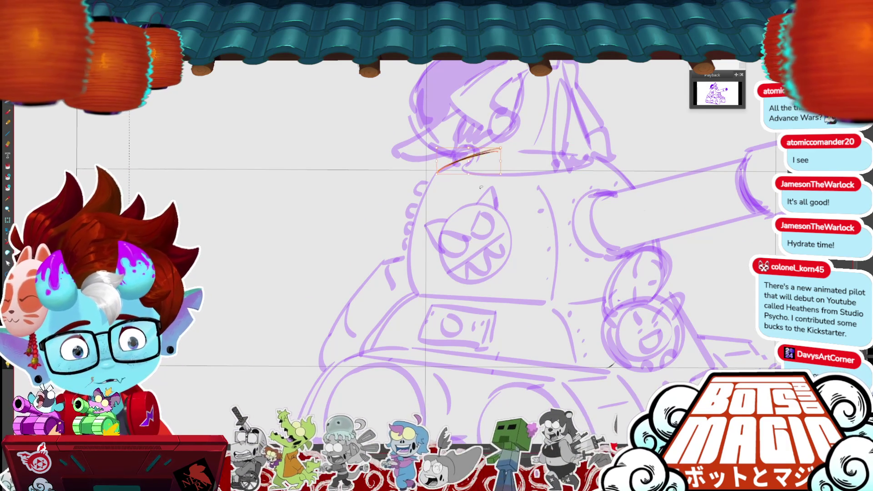
{"action": "key", "text": "ctrl+z"}
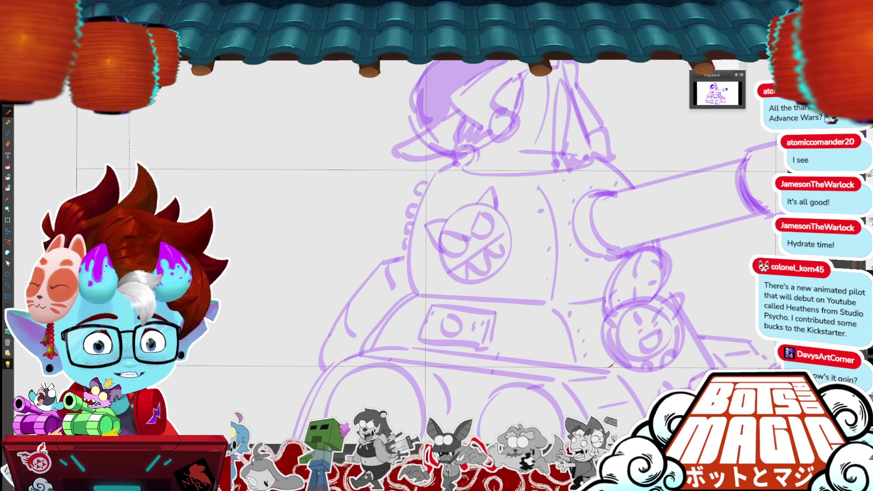
{"action": "mouse_move", "coordinate": [552, 158]}
{"action": "left_mouse_down"}
{"action": "mouse_move", "coordinate": [572, 254]}
{"action": "mouse_move", "coordinate": [613, 209]}
{"action": "left_mouse_up"}
{"action": "left_click_drag", "start_coordinate": [605, 309], "coordinate": [669, 237]}
{"action": "key", "text": "ctrl+z"}
{"action": "key", "text": "ctrl+z"}
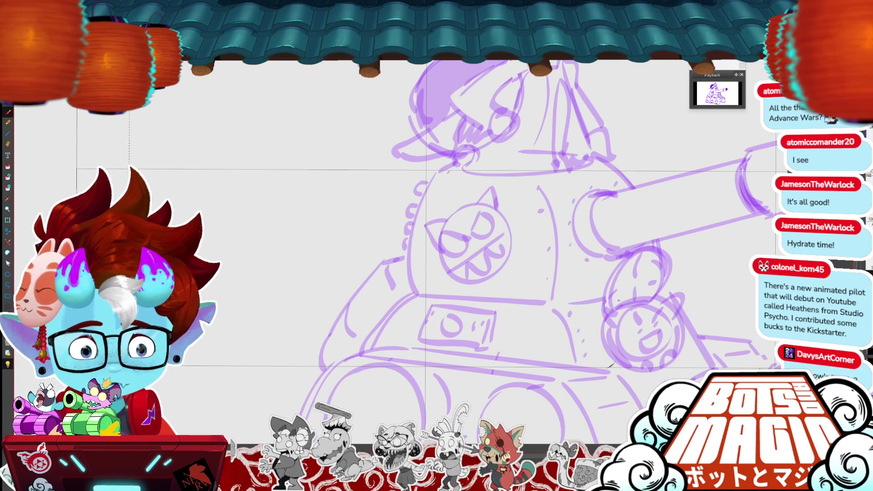
{"action": "mouse_move", "coordinate": [439, 172]}
{"action": "left_mouse_down"}
{"action": "mouse_move", "coordinate": [492, 154]}
{"action": "mouse_move", "coordinate": [591, 155]}
{"action": "left_mouse_up"}
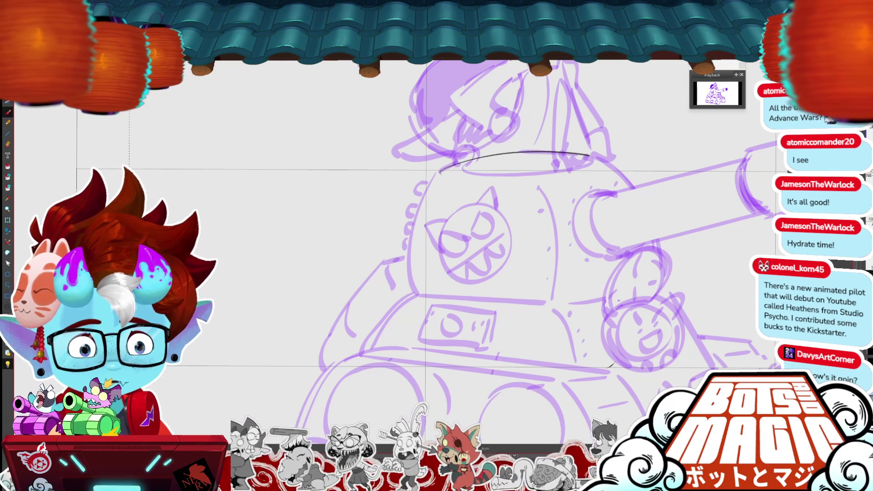
Ink the turret's top, left and right sides in black.
{"action": "mouse_move", "coordinate": [440, 172]}
{"action": "left_mouse_down"}
{"action": "mouse_move", "coordinate": [470, 160]}
{"action": "mouse_move", "coordinate": [596, 157]}
{"action": "mouse_move", "coordinate": [667, 223]}
{"action": "mouse_move", "coordinate": [674, 271]}
{"action": "left_mouse_up"}
{"action": "left_click_drag", "start_coordinate": [439, 172], "coordinate": [403, 295]}
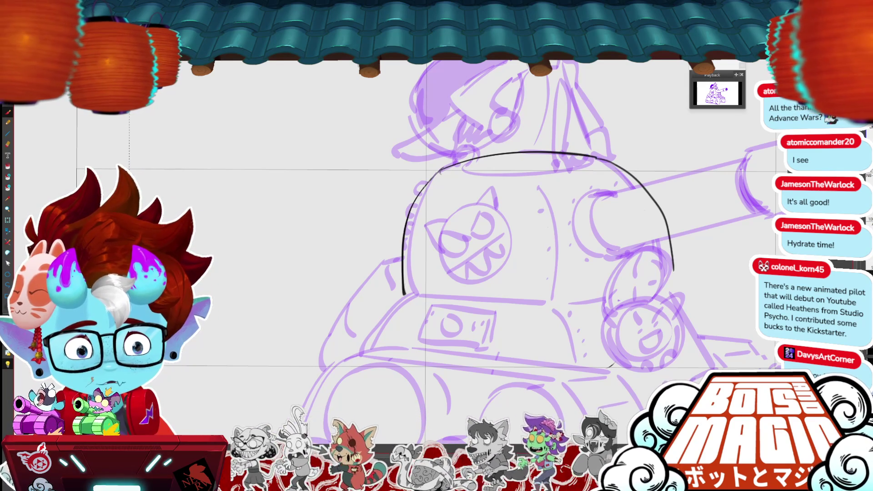
{"action": "left_click_drag", "start_coordinate": [455, 273], "coordinate": [385, 216]}
{"action": "left_click_drag", "start_coordinate": [606, 216], "coordinate": [604, 238]}
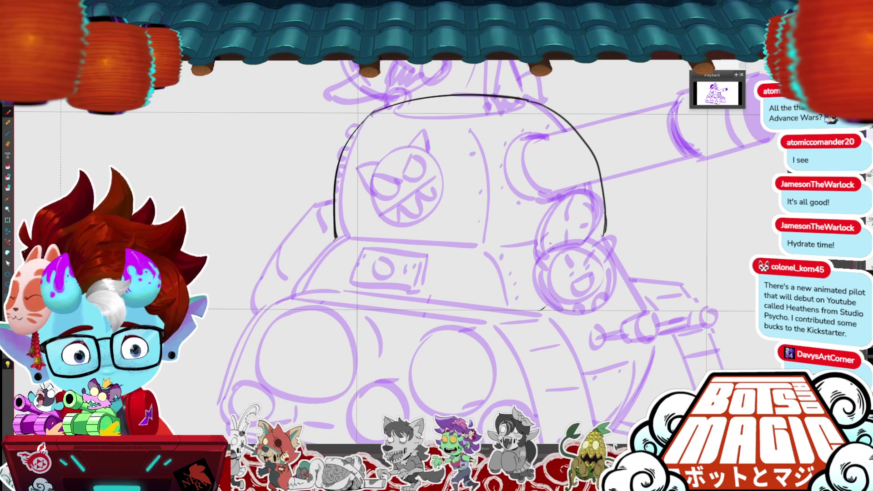
Ink a clean line down the tank's left side, redrawing it until it fits.
{"action": "left_click_drag", "start_coordinate": [337, 237], "coordinate": [289, 305]}
{"action": "key", "text": "ctrl+z"}
{"action": "left_click_drag", "start_coordinate": [336, 239], "coordinate": [288, 303]}
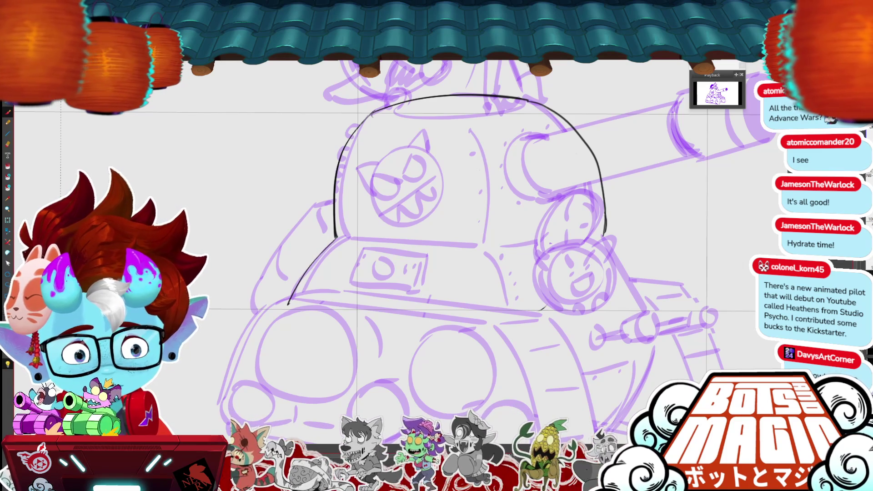
{"action": "left_click_drag", "start_coordinate": [338, 236], "coordinate": [288, 306]}
{"action": "key", "text": "ctrl+z"}
{"action": "left_click_drag", "start_coordinate": [336, 236], "coordinate": [285, 305]}
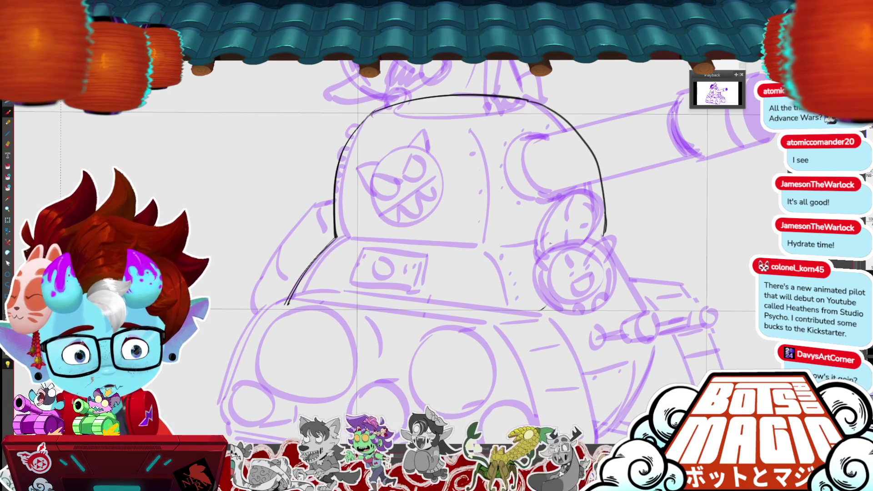
Add small rivets down the turret's left edge.
{"action": "scroll", "coordinate": [587, 371], "scroll_direction": "up", "scroll_amount": 2}
{"action": "mouse_move", "coordinate": [438, 131]}
{"action": "left_mouse_down"}
{"action": "mouse_move", "coordinate": [431, 149]}
{"action": "mouse_move", "coordinate": [433, 140]}
{"action": "left_mouse_up"}
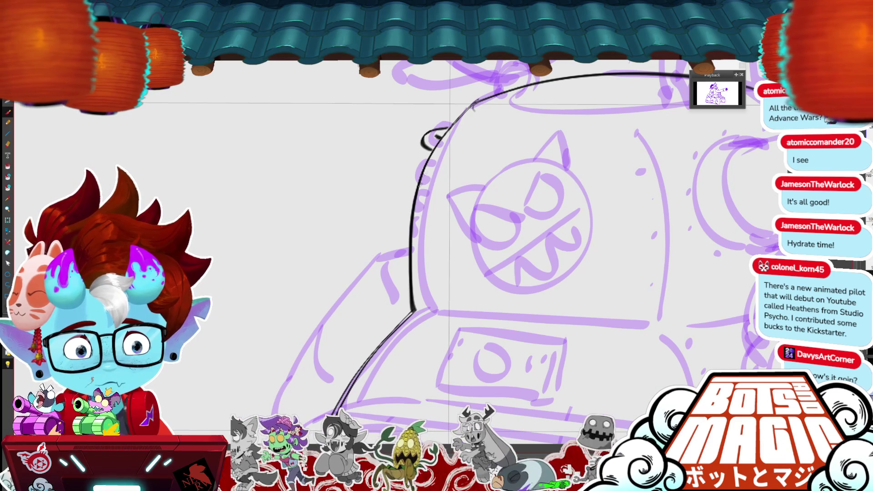
{"action": "left_click_drag", "start_coordinate": [416, 173], "coordinate": [405, 185]}
{"action": "mouse_move", "coordinate": [410, 232]}
{"action": "left_mouse_down"}
{"action": "mouse_move", "coordinate": [395, 233]}
{"action": "mouse_move", "coordinate": [404, 226]}
{"action": "left_mouse_up"}
{"action": "key", "text": "ctrl+z"}
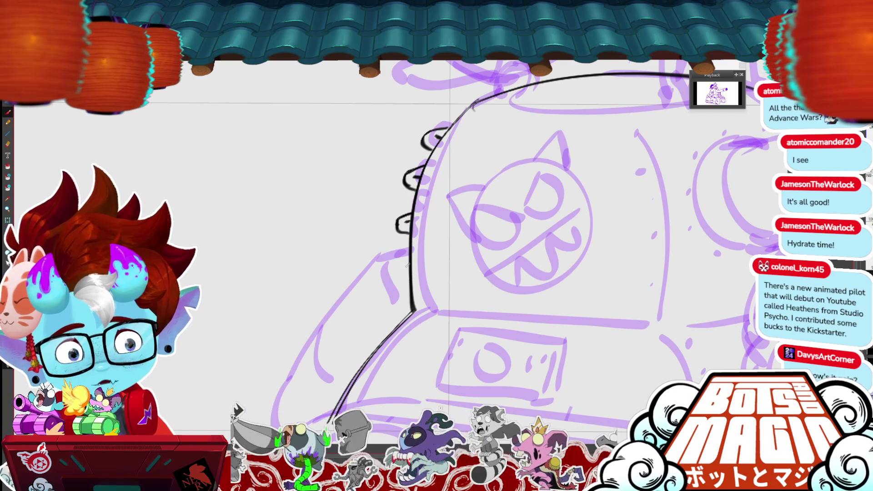
Ink the hull's sloped left side and retrace the upper hull line darker.
{"action": "mouse_move", "coordinate": [409, 264]}
{"action": "left_mouse_down"}
{"action": "mouse_move", "coordinate": [432, 217]}
{"action": "mouse_move", "coordinate": [580, 178]}
{"action": "left_mouse_up"}
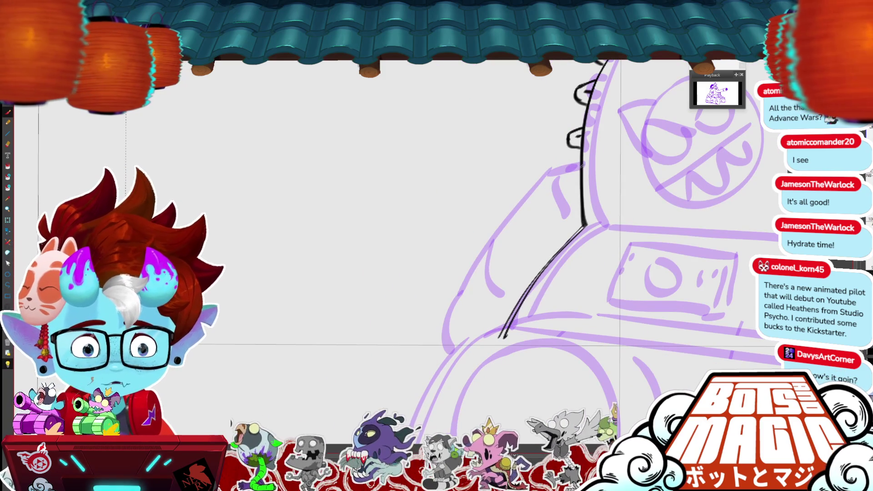
{"action": "key", "text": "ctrl+z"}
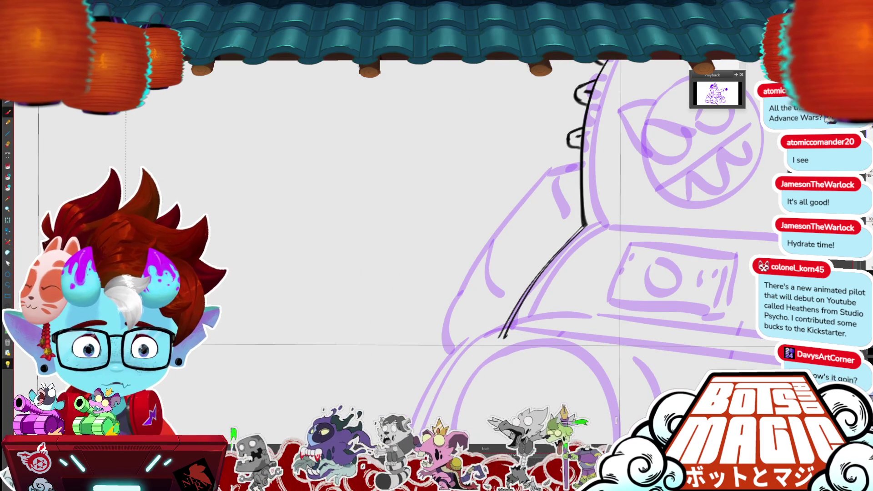
{"action": "left_click_drag", "start_coordinate": [555, 168], "coordinate": [581, 162]}
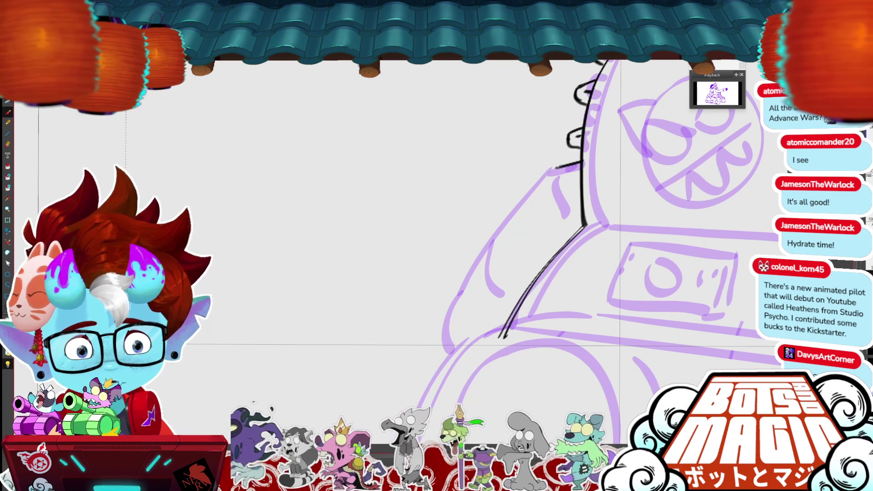
{"action": "mouse_move", "coordinate": [560, 165]}
{"action": "left_mouse_down"}
{"action": "mouse_move", "coordinate": [503, 227]}
{"action": "mouse_move", "coordinate": [451, 309]}
{"action": "mouse_move", "coordinate": [450, 348]}
{"action": "mouse_move", "coordinate": [457, 301]}
{"action": "left_mouse_up"}
{"action": "mouse_move", "coordinate": [531, 193]}
{"action": "left_mouse_down"}
{"action": "mouse_move", "coordinate": [557, 163]}
{"action": "mouse_move", "coordinate": [544, 175]}
{"action": "mouse_move", "coordinate": [582, 159]}
{"action": "left_mouse_up"}
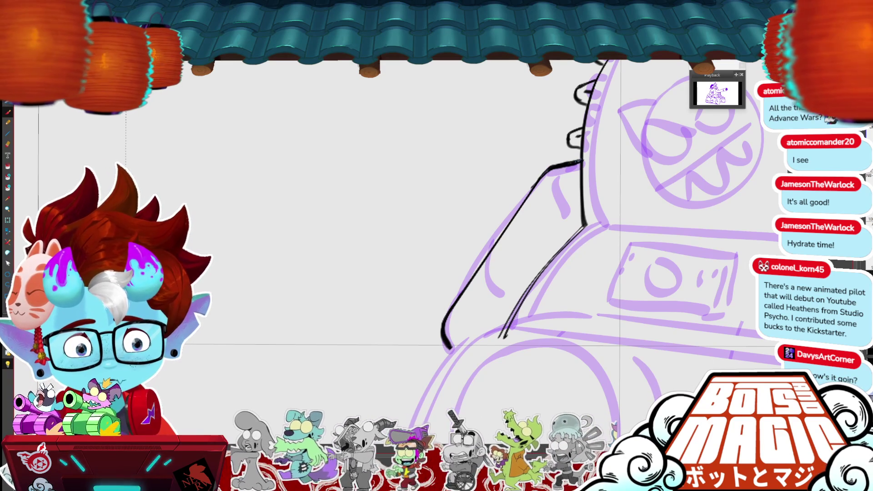
{"action": "key", "text": "ctrl+minus"}
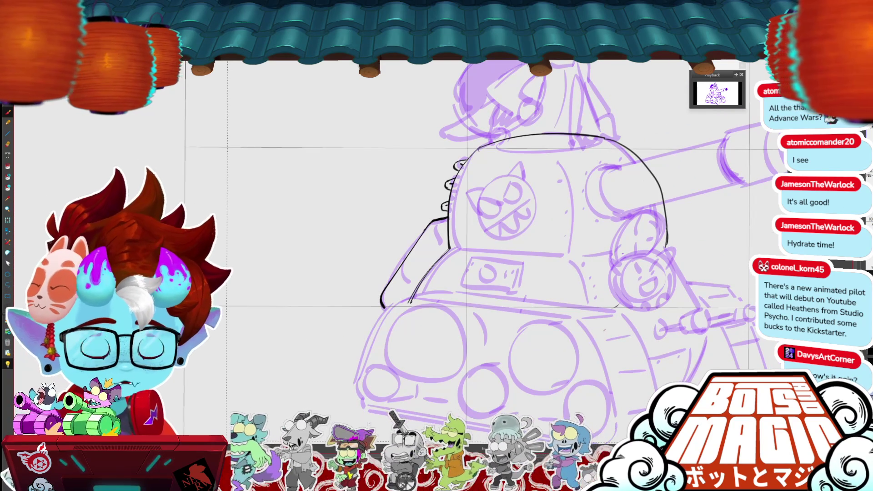
Frame the turret up close and ink the hatch rim ellipse on its top.
{"action": "left_click_drag", "start_coordinate": [501, 250], "coordinate": [418, 246]}
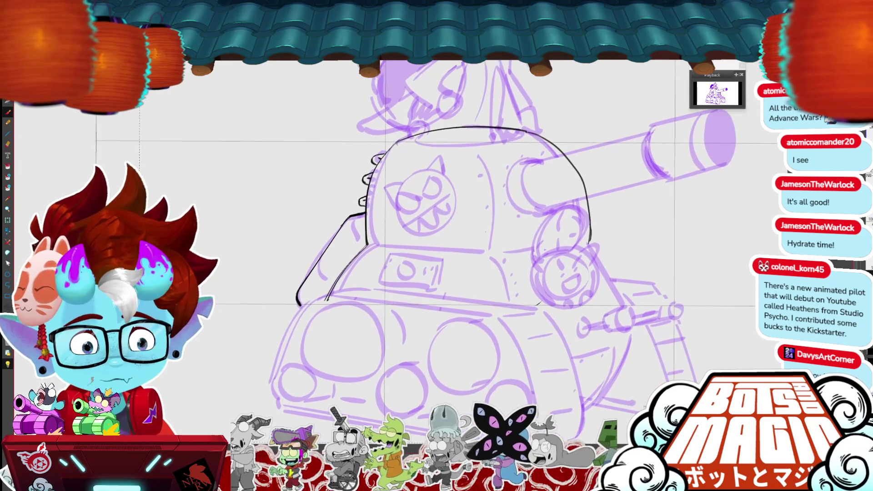
{"action": "key", "text": "ctrl+plus"}
{"action": "left_click_drag", "start_coordinate": [455, 273], "coordinate": [501, 205]}
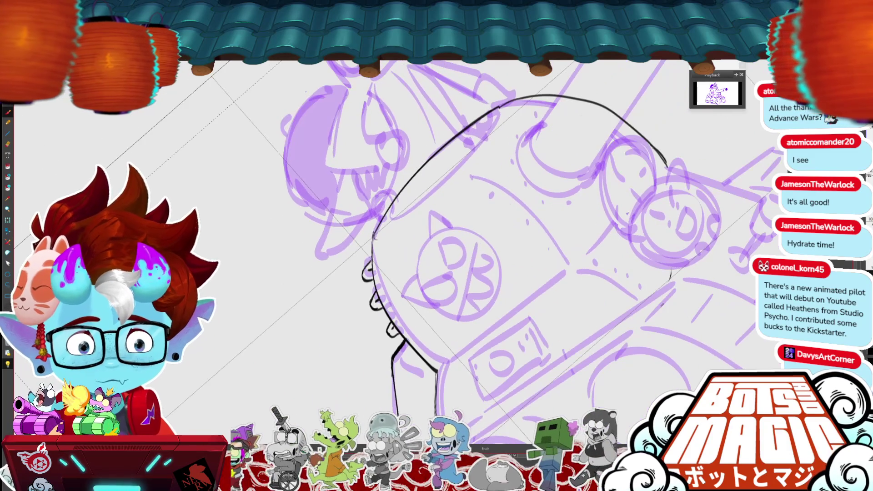
{"action": "mouse_move", "coordinate": [423, 174]}
{"action": "left_mouse_down"}
{"action": "mouse_move", "coordinate": [460, 177]}
{"action": "mouse_move", "coordinate": [453, 145]}
{"action": "mouse_move", "coordinate": [412, 184]}
{"action": "mouse_move", "coordinate": [459, 182]}
{"action": "left_mouse_up"}
{"action": "key", "text": "Return"}
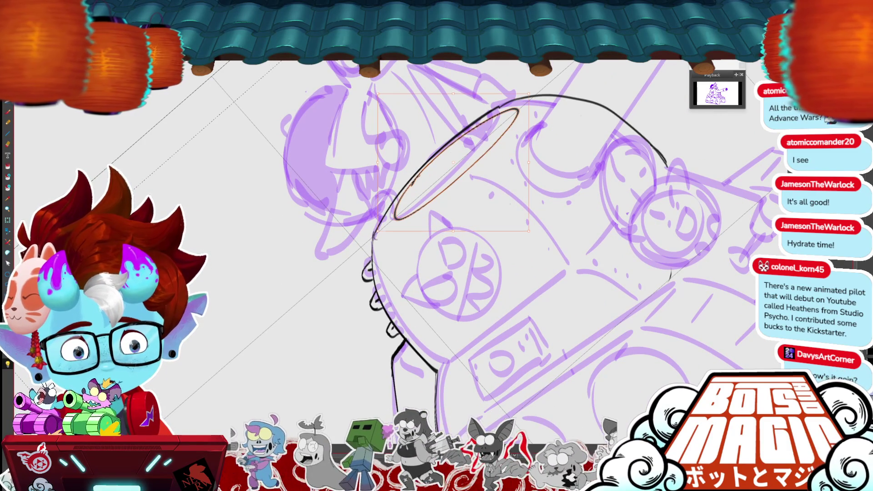
{"action": "mouse_move", "coordinate": [505, 95]}
{"action": "left_mouse_down"}
{"action": "mouse_move", "coordinate": [395, 200]}
{"action": "mouse_move", "coordinate": [507, 92]}
{"action": "left_mouse_up"}
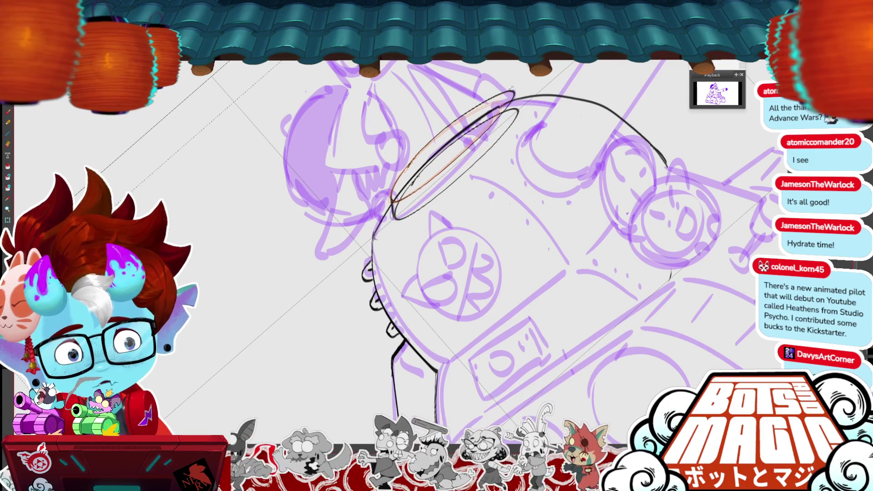
{"action": "scroll", "coordinate": [478, 228], "scroll_direction": "up", "scroll_amount": 2}
{"action": "left_click_drag", "start_coordinate": [471, 186], "coordinate": [507, 202]}
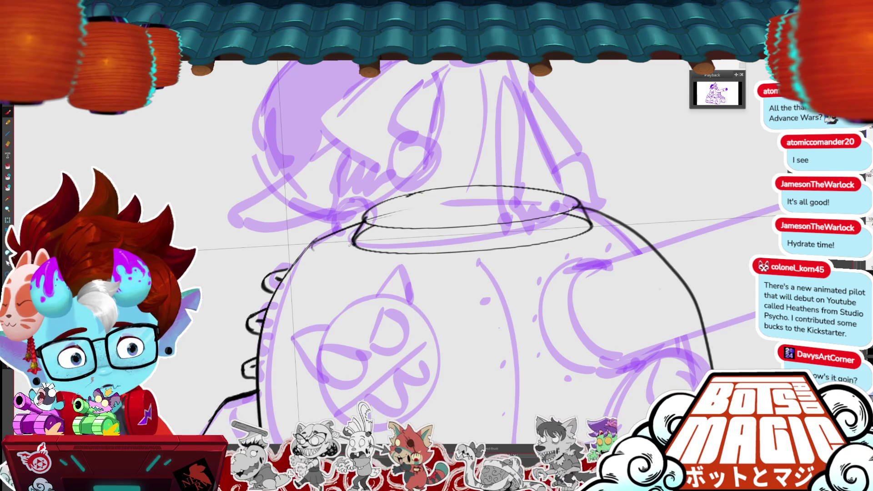
Trim strokes with the Cutter, then ink the rim's left end and vertical ridge ticks along its band.
{"action": "key", "text": "c"}
{"action": "mouse_move", "coordinate": [364, 225]}
{"action": "left_mouse_down"}
{"action": "mouse_move", "coordinate": [587, 217]}
{"action": "mouse_move", "coordinate": [597, 226]}
{"action": "left_mouse_up"}
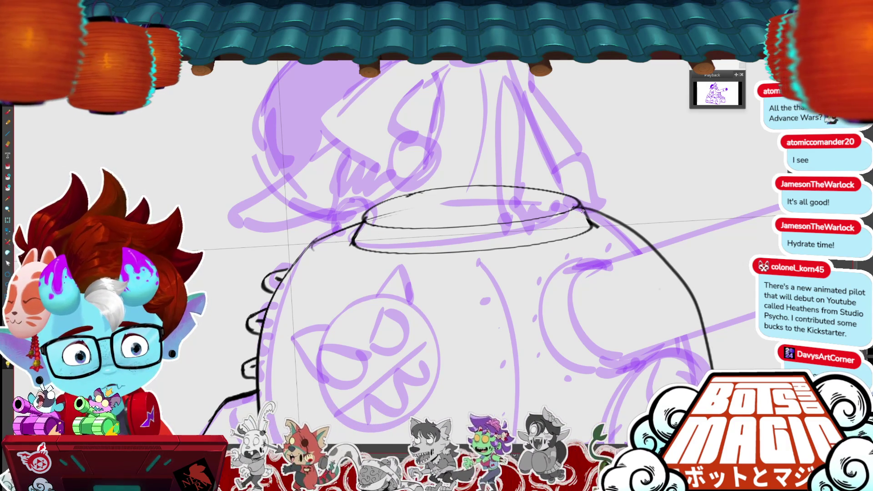
{"action": "mouse_move", "coordinate": [364, 217]}
{"action": "left_mouse_down"}
{"action": "mouse_move", "coordinate": [352, 242]}
{"action": "mouse_move", "coordinate": [385, 251]}
{"action": "left_mouse_up"}
{"action": "left_click_drag", "start_coordinate": [442, 228], "coordinate": [442, 249]}
{"action": "left_click_drag", "start_coordinate": [501, 223], "coordinate": [504, 249]}
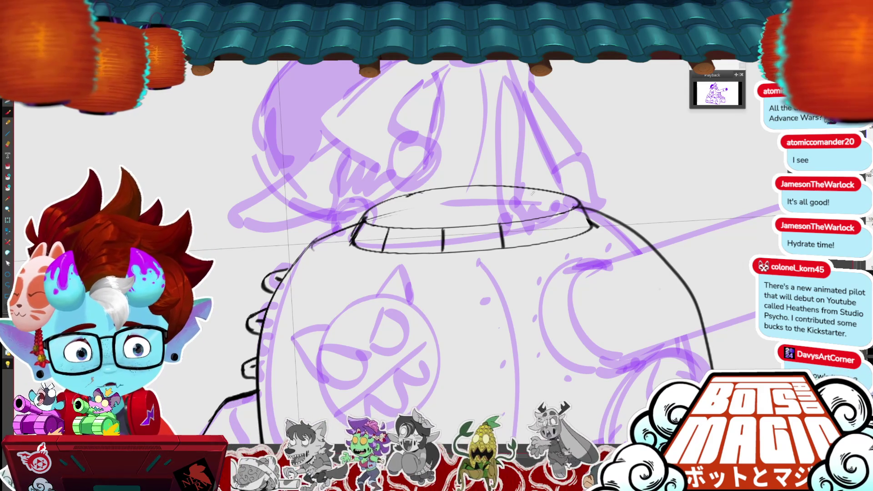
{"action": "left_click_drag", "start_coordinate": [546, 218], "coordinate": [551, 238]}
{"action": "mouse_move", "coordinate": [574, 207]}
{"action": "left_mouse_down"}
{"action": "mouse_move", "coordinate": [580, 230]}
{"action": "mouse_move", "coordinate": [588, 224]}
{"action": "left_mouse_up"}
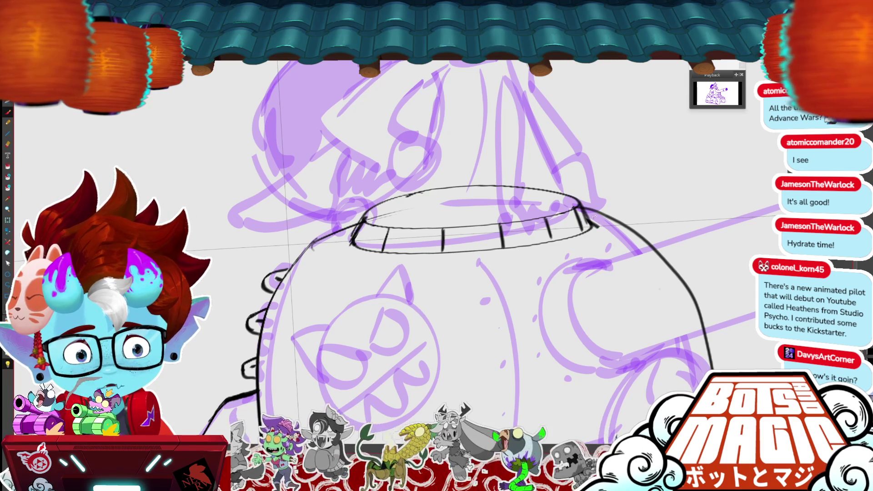
{"action": "scroll", "coordinate": [599, 210], "scroll_direction": "down", "scroll_amount": 3}
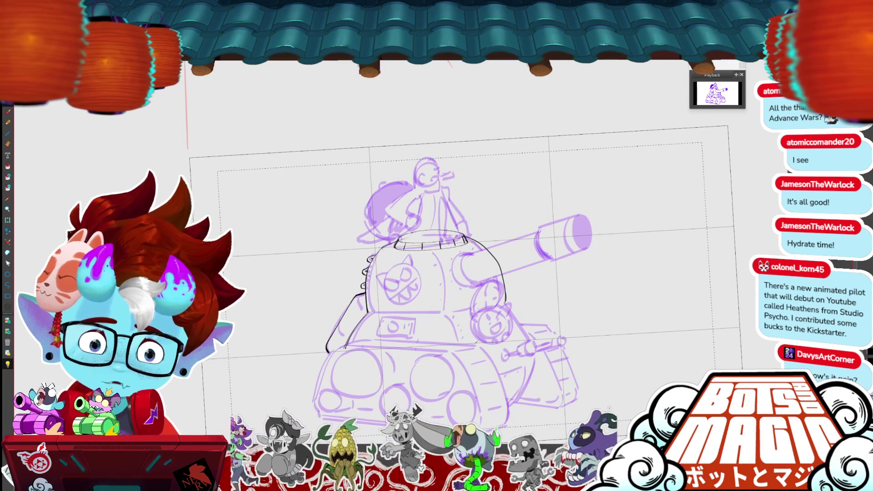
Ink the front track's top edge and left end in black.
{"action": "scroll", "coordinate": [599, 210], "scroll_direction": "up", "scroll_amount": 2}
{"action": "mouse_move", "coordinate": [610, 289]}
{"action": "left_mouse_down"}
{"action": "mouse_move", "coordinate": [620, 257]}
{"action": "mouse_move", "coordinate": [667, 350]}
{"action": "left_mouse_up"}
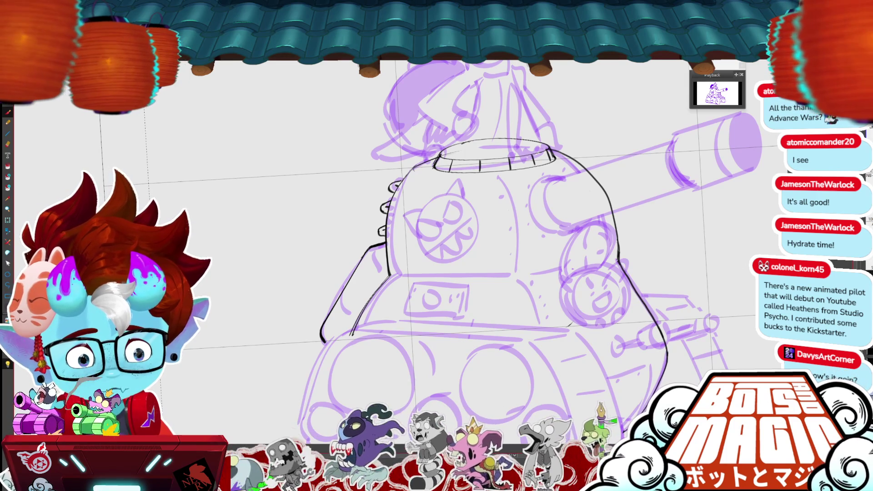
{"action": "left_click_drag", "start_coordinate": [637, 318], "coordinate": [605, 267]}
{"action": "left_click_drag", "start_coordinate": [392, 226], "coordinate": [569, 119]}
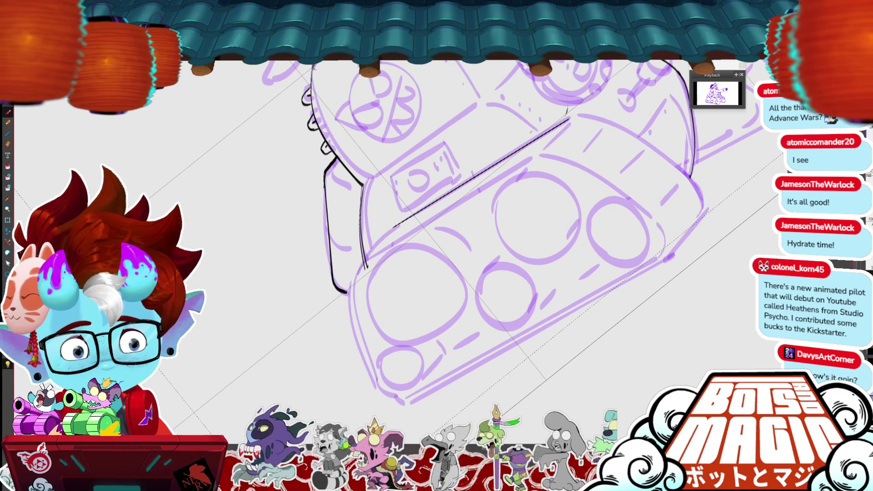
{"action": "key", "text": "ctrl+z"}
{"action": "left_click_drag", "start_coordinate": [390, 229], "coordinate": [570, 119]}
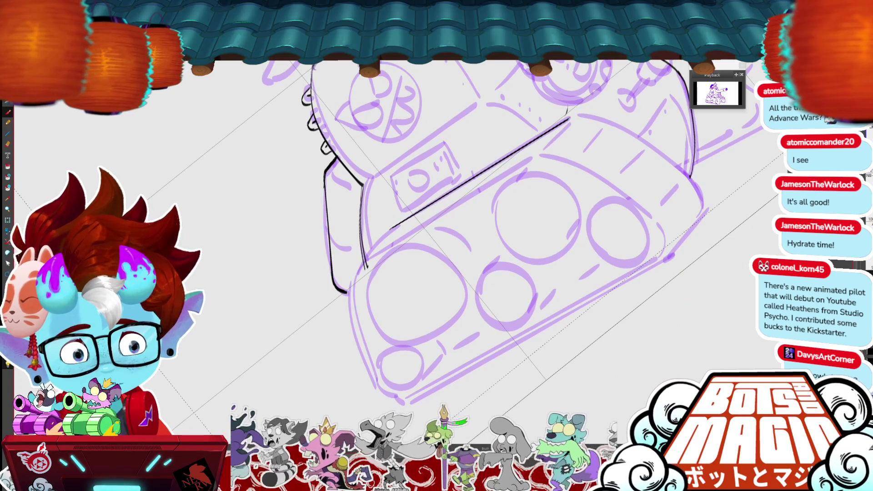
{"action": "left_click_drag", "start_coordinate": [392, 228], "coordinate": [351, 282]}
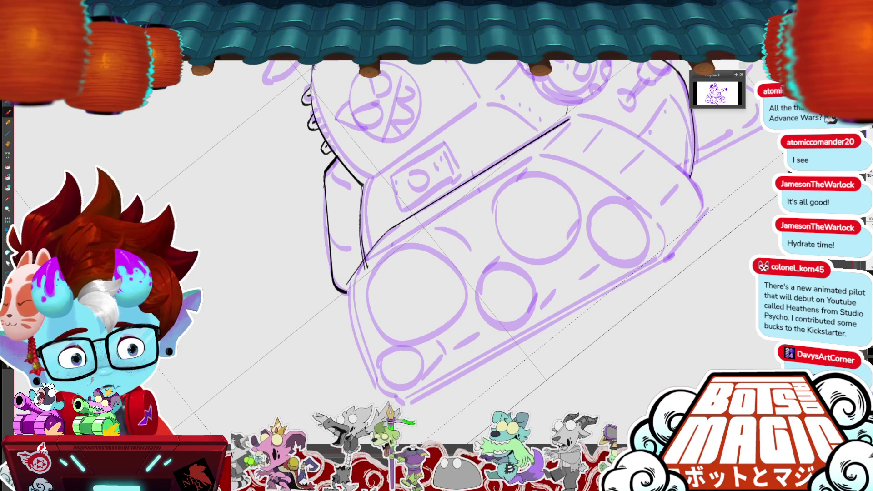
{"action": "key", "text": "ctrl+z"}
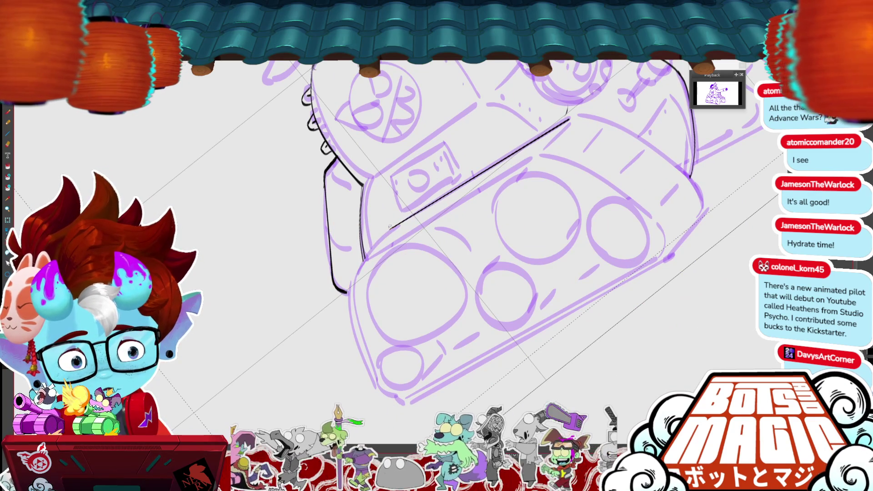
{"action": "left_click_drag", "start_coordinate": [391, 229], "coordinate": [353, 272]}
{"action": "mouse_move", "coordinate": [389, 230]}
{"action": "left_mouse_down"}
{"action": "mouse_move", "coordinate": [350, 285]}
{"action": "mouse_move", "coordinate": [351, 318]}
{"action": "mouse_move", "coordinate": [382, 388]}
{"action": "left_mouse_up"}
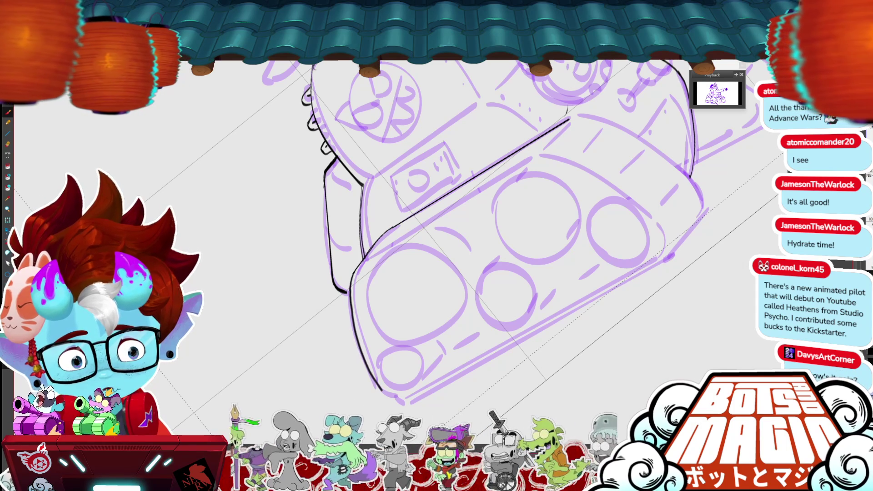
{"action": "scroll", "coordinate": [499, 214], "scroll_direction": "up", "scroll_amount": 3}
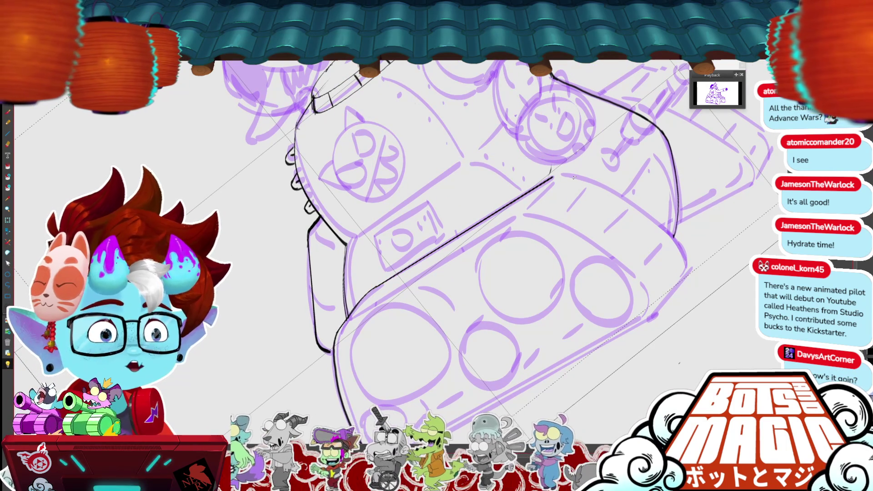
Reshape the track's right-end stroke to fit the sketch and ink its lower right corner.
{"action": "mouse_move", "coordinate": [574, 177]}
{"action": "left_mouse_down"}
{"action": "mouse_move", "coordinate": [543, 189]}
{"action": "mouse_move", "coordinate": [573, 203]}
{"action": "mouse_move", "coordinate": [637, 311]}
{"action": "left_mouse_up"}
{"action": "left_click_drag", "start_coordinate": [605, 349], "coordinate": [523, 287]}
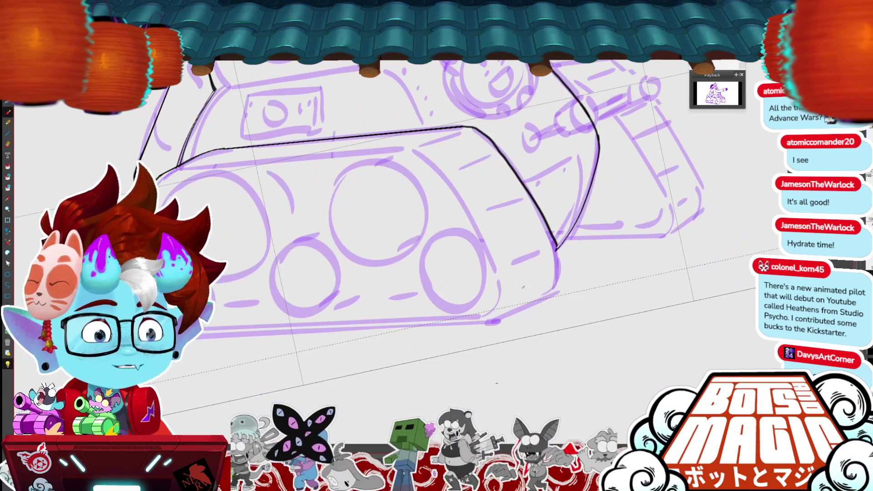
{"action": "left_click", "coordinate": [558, 246]}
{"action": "mouse_move", "coordinate": [561, 263]}
{"action": "left_mouse_down"}
{"action": "mouse_move", "coordinate": [562, 251]}
{"action": "mouse_move", "coordinate": [568, 276]}
{"action": "left_mouse_up"}
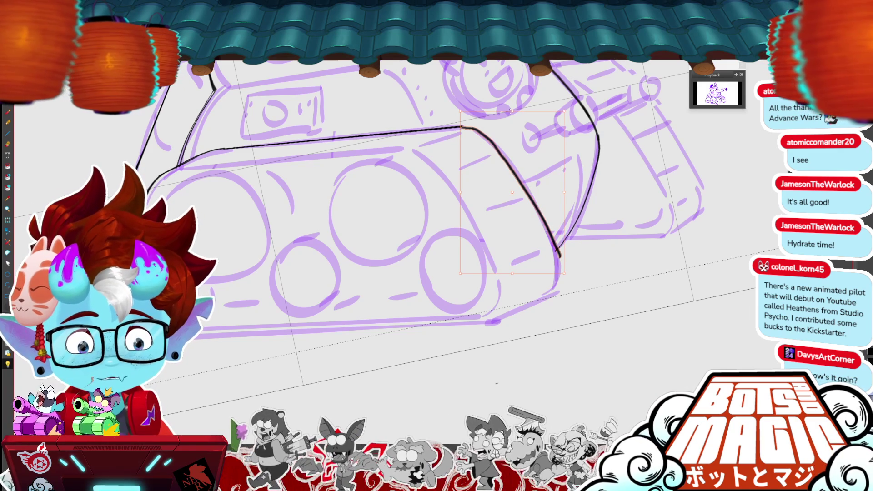
{"action": "left_click_drag", "start_coordinate": [511, 112], "coordinate": [516, 106]}
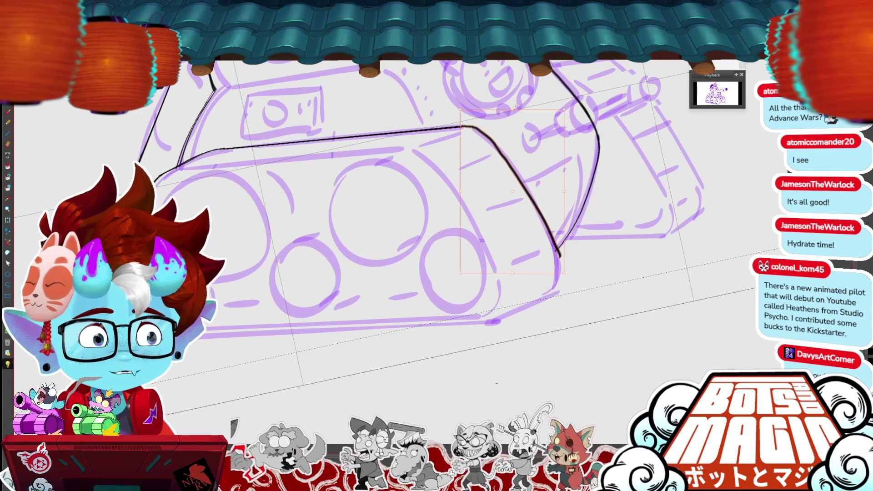
{"action": "key", "text": "Return"}
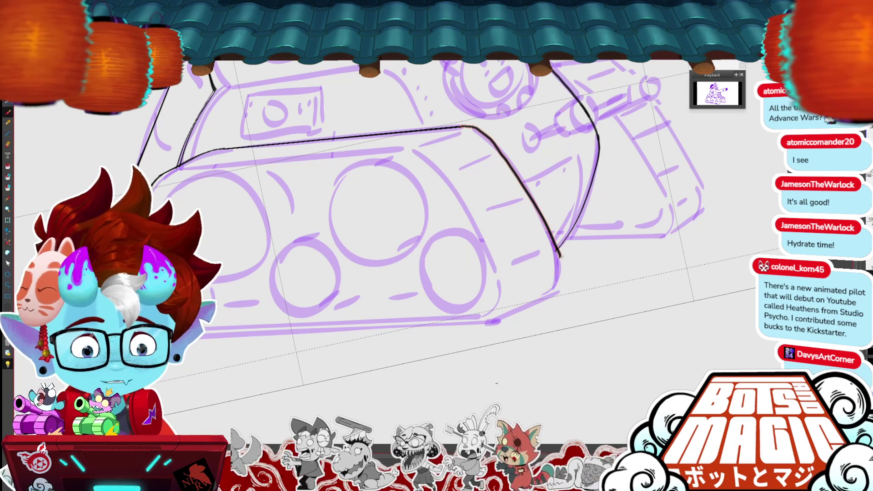
{"action": "left_click_drag", "start_coordinate": [561, 256], "coordinate": [555, 291]}
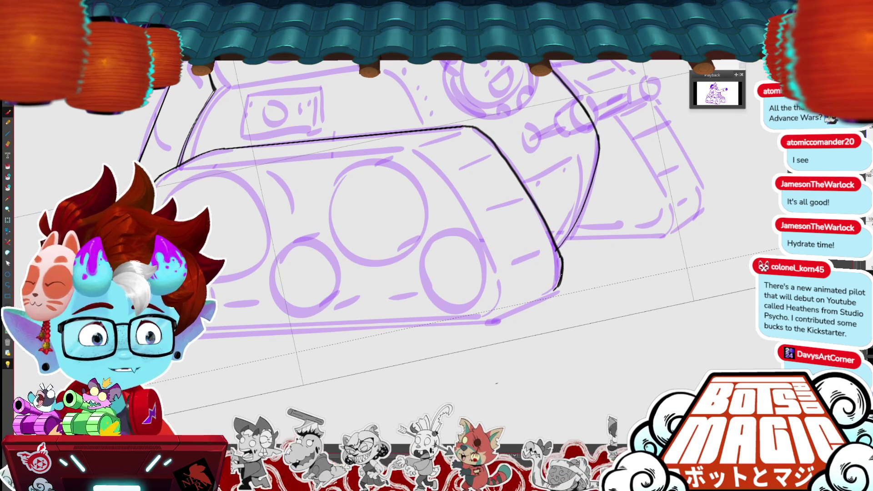
{"action": "key", "text": "ctrl+z"}
{"action": "mouse_move", "coordinate": [558, 253]}
{"action": "left_mouse_down"}
{"action": "mouse_move", "coordinate": [562, 282]}
{"action": "mouse_move", "coordinate": [551, 296]}
{"action": "left_mouse_up"}
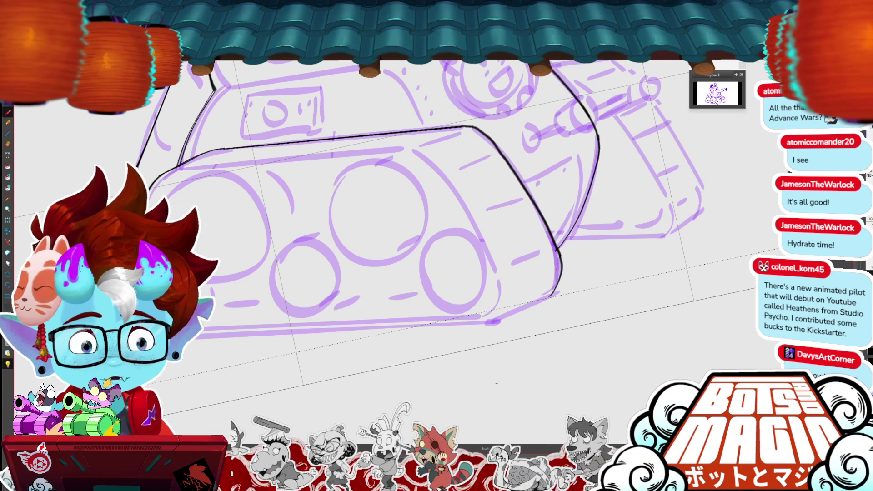
{"action": "key", "text": "ctrl+z"}
{"action": "mouse_move", "coordinate": [561, 253]}
{"action": "left_mouse_down"}
{"action": "mouse_move", "coordinate": [554, 289]}
{"action": "mouse_move", "coordinate": [490, 320]}
{"action": "left_mouse_up"}
{"action": "key", "text": "ctrl+z"}
{"action": "left_click_drag", "start_coordinate": [559, 286], "coordinate": [494, 317]}
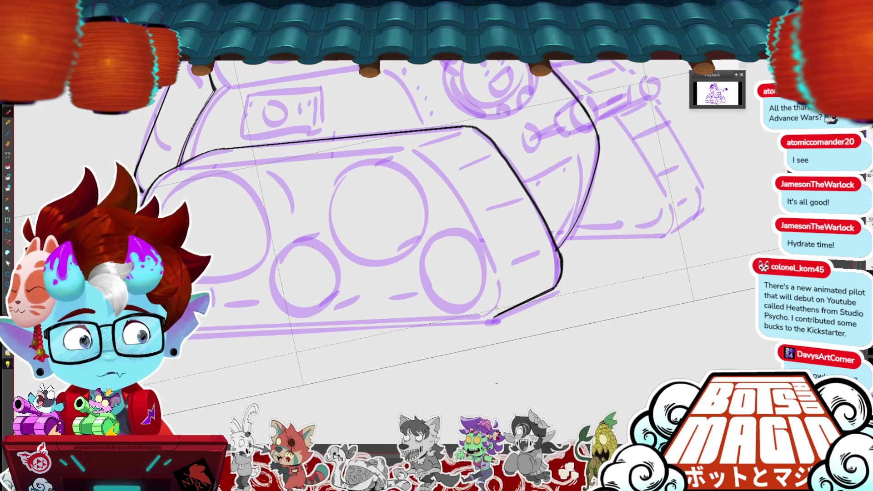
Extend the lower tread stroke and ink the track's lower-left corner.
{"action": "left_click_drag", "start_coordinate": [455, 228], "coordinate": [550, 205]}
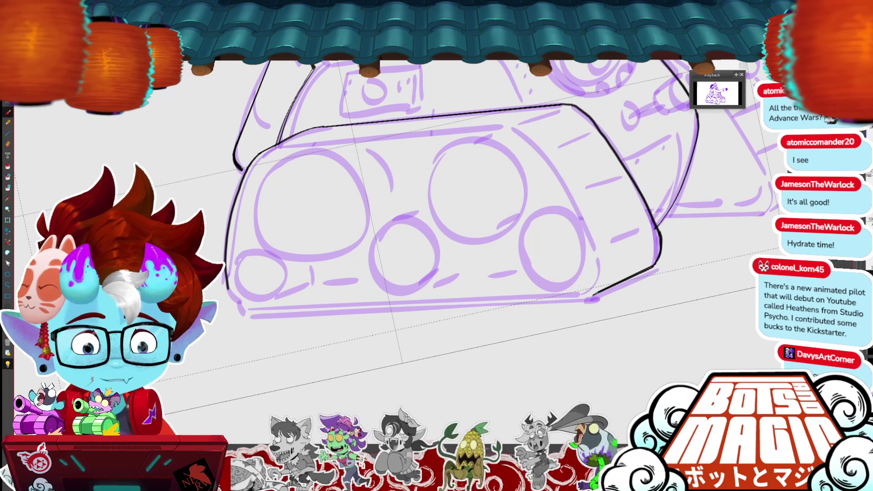
{"action": "left_click_drag", "start_coordinate": [594, 296], "coordinate": [586, 298]}
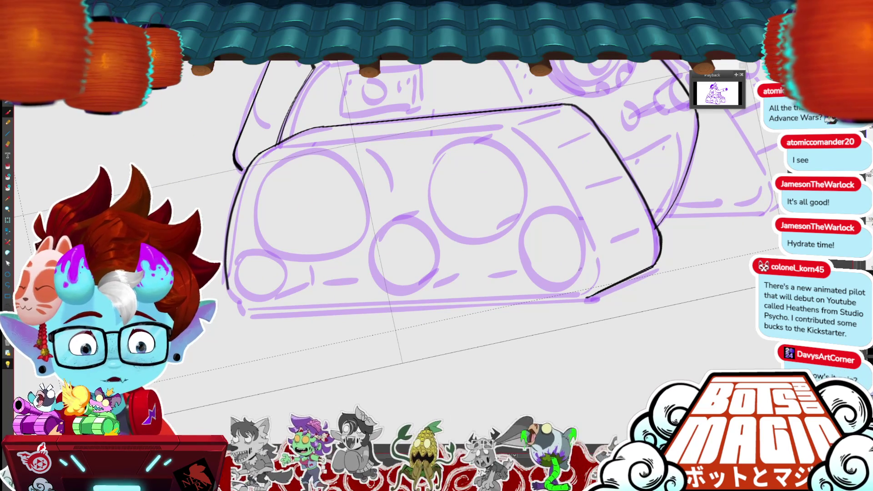
{"action": "left_click_drag", "start_coordinate": [228, 288], "coordinate": [249, 306]}
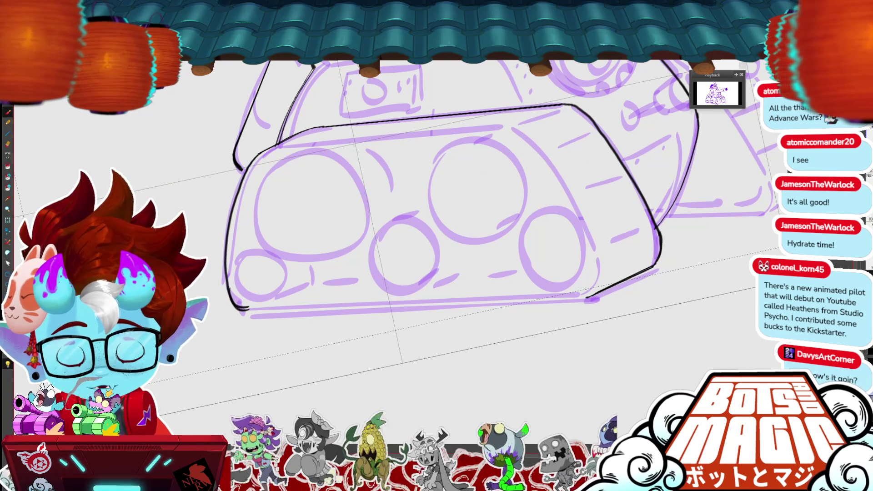
{"action": "scroll", "coordinate": [756, 242], "scroll_direction": "down", "scroll_amount": 2}
Ink the front track's bottom edge and the tread's top edge.
{"action": "left_click", "coordinate": [415, 278]}
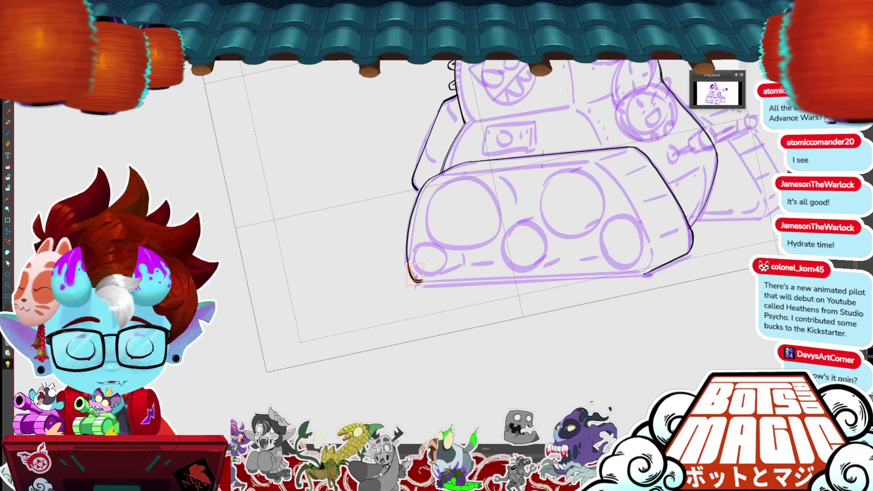
{"action": "left_click_drag", "start_coordinate": [421, 283], "coordinate": [640, 275]}
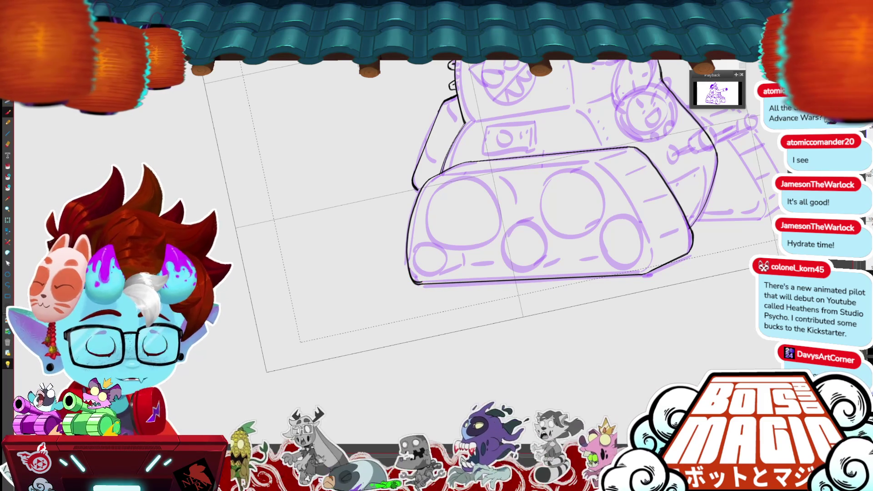
{"action": "left_click_drag", "start_coordinate": [637, 386], "coordinate": [668, 321]}
{"action": "left_click_drag", "start_coordinate": [381, 258], "coordinate": [524, 193]}
{"action": "left_click_drag", "start_coordinate": [386, 257], "coordinate": [518, 200]}
{"action": "key", "text": "ctrl+z"}
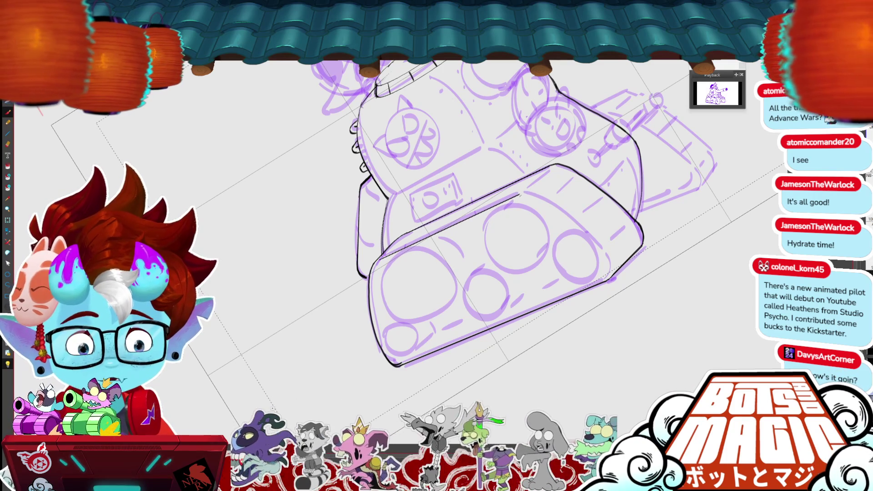
Finish the tread's top-edge right end and inner edge, then add detail along the tread.
{"action": "left_click_drag", "start_coordinate": [518, 193], "coordinate": [536, 195]}
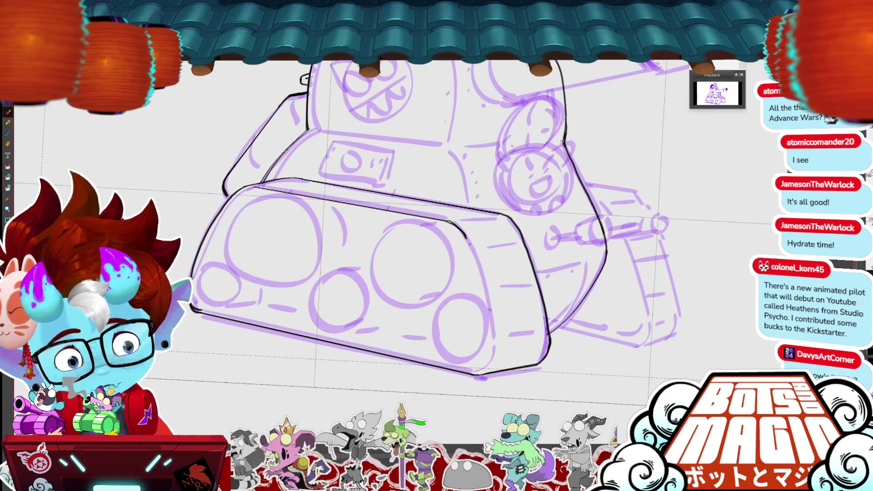
{"action": "mouse_move", "coordinate": [465, 236]}
{"action": "left_mouse_down"}
{"action": "mouse_move", "coordinate": [495, 336]}
{"action": "mouse_move", "coordinate": [489, 370]}
{"action": "mouse_move", "coordinate": [529, 300]}
{"action": "mouse_move", "coordinate": [512, 330]}
{"action": "left_mouse_up"}
{"action": "key", "text": "ctrl+minus"}
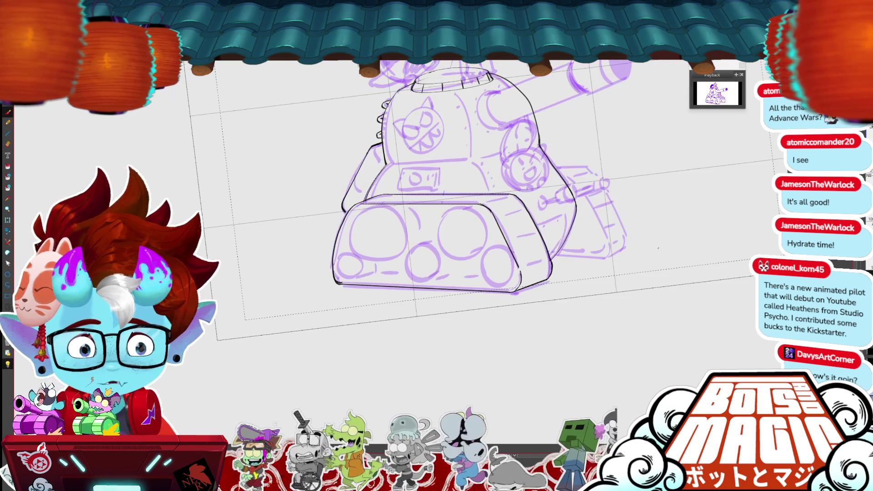
{"action": "key", "text": "ctrl+plus"}
{"action": "mouse_move", "coordinate": [425, 213]}
{"action": "left_mouse_down"}
{"action": "mouse_move", "coordinate": [387, 232]}
{"action": "mouse_move", "coordinate": [400, 231]}
{"action": "mouse_move", "coordinate": [392, 238]}
{"action": "left_mouse_up"}
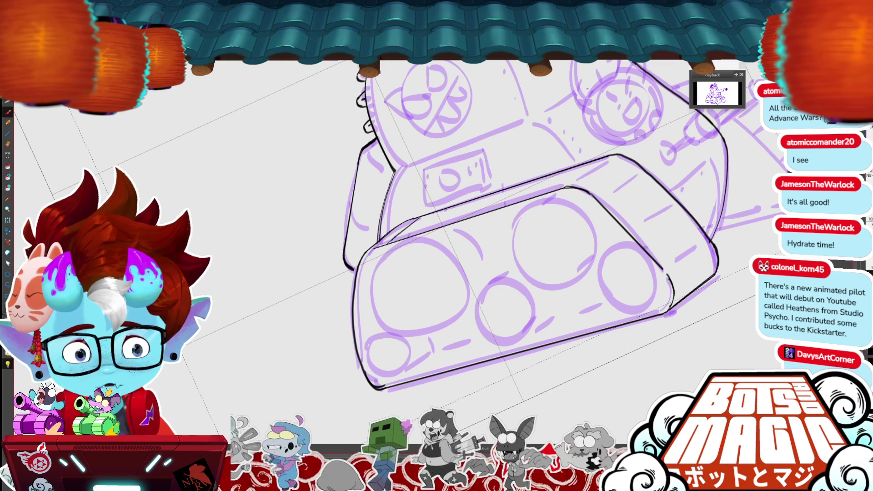
Ink the front track's tread edge line in black, undoing the last two strokes.
{"action": "left_click_drag", "start_coordinate": [445, 209], "coordinate": [416, 229]}
{"action": "left_click_drag", "start_coordinate": [478, 199], "coordinate": [450, 224]}
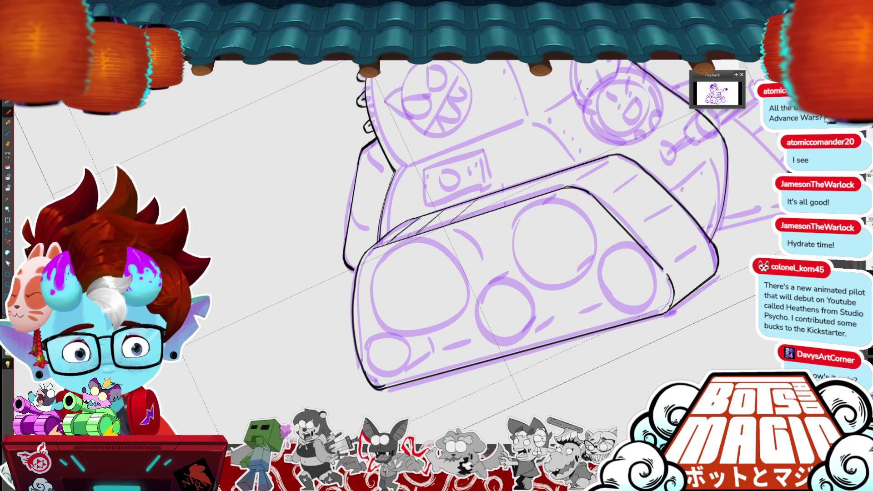
{"action": "left_click_drag", "start_coordinate": [480, 197], "coordinate": [453, 220]}
{"action": "mouse_move", "coordinate": [519, 187]}
{"action": "left_mouse_down"}
{"action": "mouse_move", "coordinate": [486, 214]}
{"action": "mouse_move", "coordinate": [500, 201]}
{"action": "mouse_move", "coordinate": [450, 223]}
{"action": "left_mouse_up"}
{"action": "key", "text": "ctrl+z"}
{"action": "key", "text": "ctrl+z"}
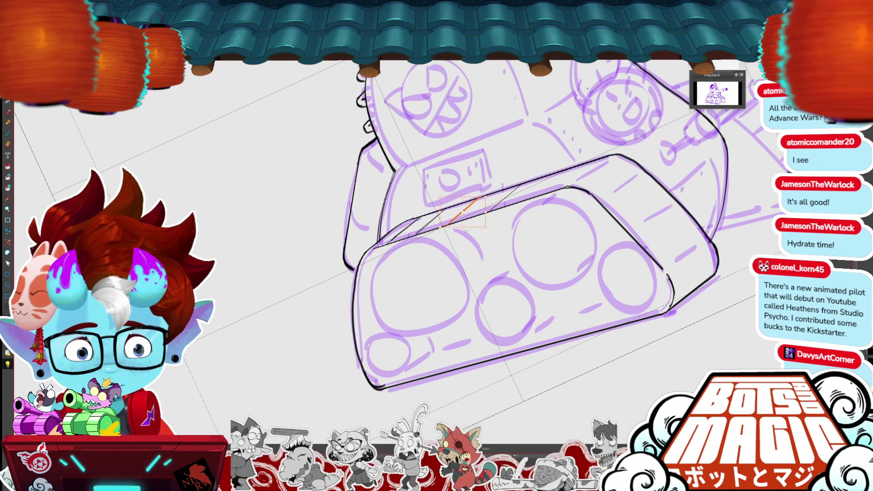
{"action": "key", "text": "ctrl+z"}
Ink short tread-division strokes on the track's top band, adjusting one with the transform tool.
{"action": "left_click_drag", "start_coordinate": [625, 160], "coordinate": [591, 191]}
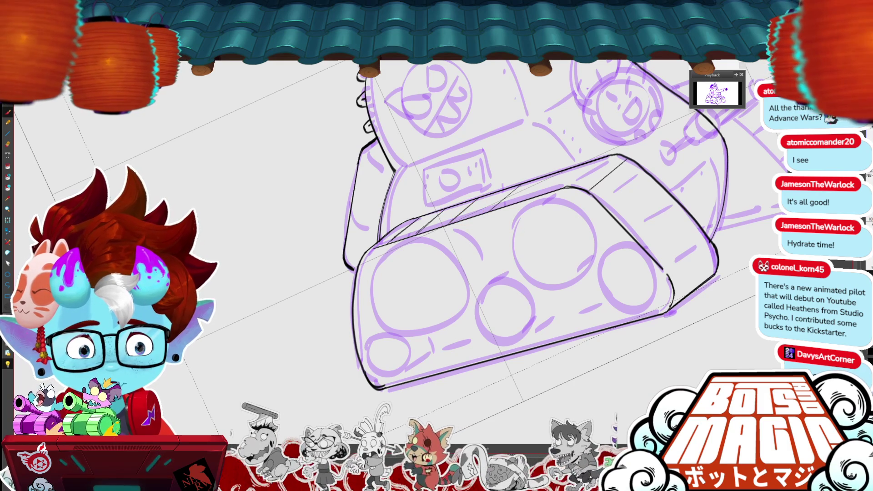
{"action": "left_click_drag", "start_coordinate": [630, 158], "coordinate": [590, 194]}
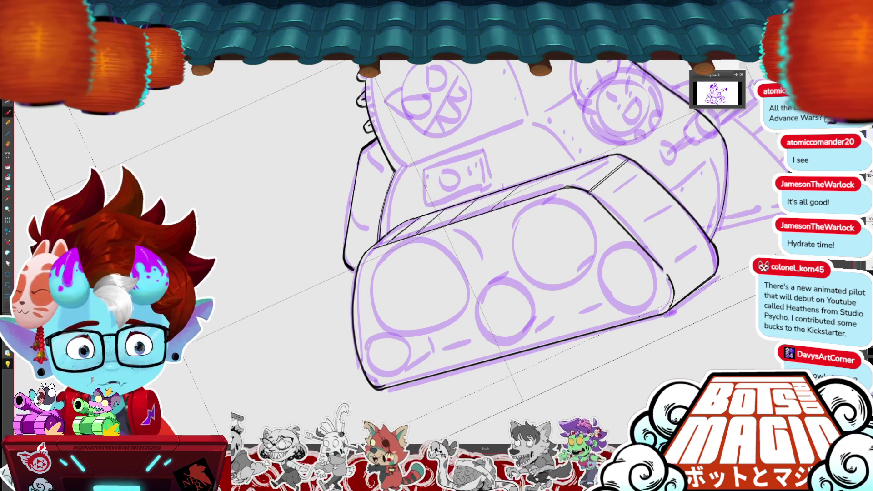
{"action": "left_click_drag", "start_coordinate": [629, 156], "coordinate": [492, 211]}
{"action": "key", "text": "ctrl+z"}
{"action": "left_click_drag", "start_coordinate": [628, 160], "coordinate": [592, 196]}
{"action": "key", "text": "ctrl+t"}
{"action": "key", "text": "Return"}
Ink a black line across the front track's sloped end face, undoing an accidental fill.
{"action": "mouse_move", "coordinate": [674, 331]}
{"action": "left_mouse_down"}
{"action": "mouse_move", "coordinate": [637, 295]}
{"action": "mouse_move", "coordinate": [537, 296]}
{"action": "left_mouse_up"}
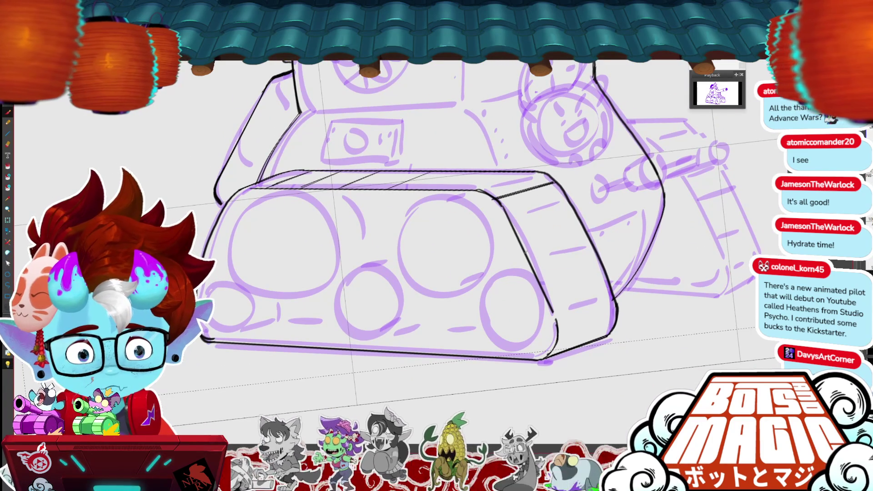
{"action": "left_click_drag", "start_coordinate": [525, 252], "coordinate": [587, 233]}
{"action": "left_click_drag", "start_coordinate": [526, 254], "coordinate": [589, 235]}
{"action": "left_click", "coordinate": [541, 218]}
{"action": "key", "text": "ctrl+z"}
{"action": "left_click_drag", "start_coordinate": [526, 254], "coordinate": [586, 235]}
{"action": "key", "text": "ctrl+z"}
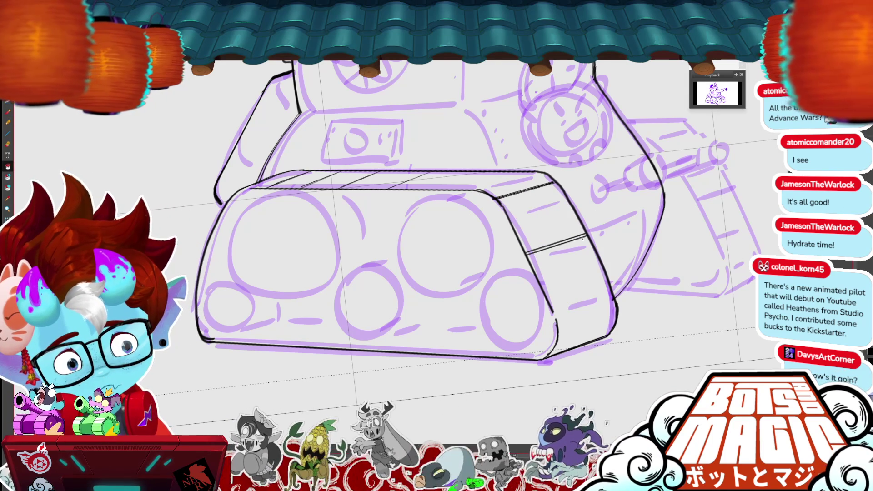
{"action": "left_click_drag", "start_coordinate": [528, 254], "coordinate": [588, 235]}
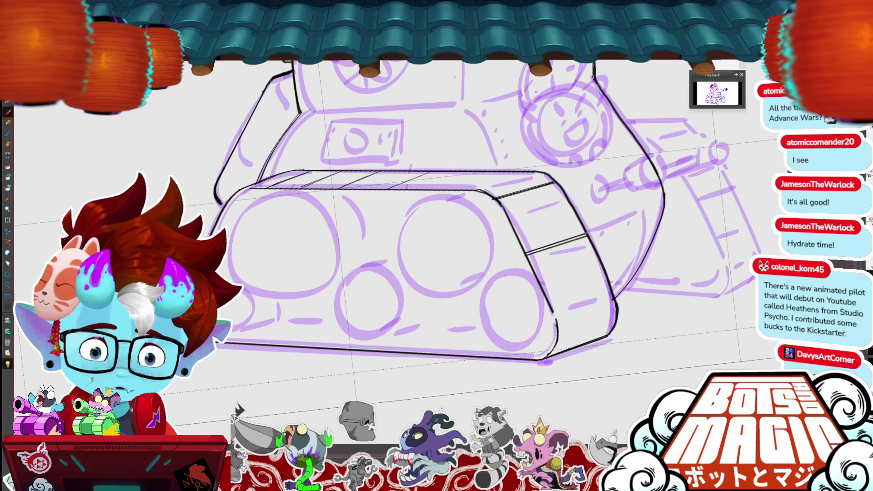
{"action": "left_click_drag", "start_coordinate": [527, 254], "coordinate": [581, 237]}
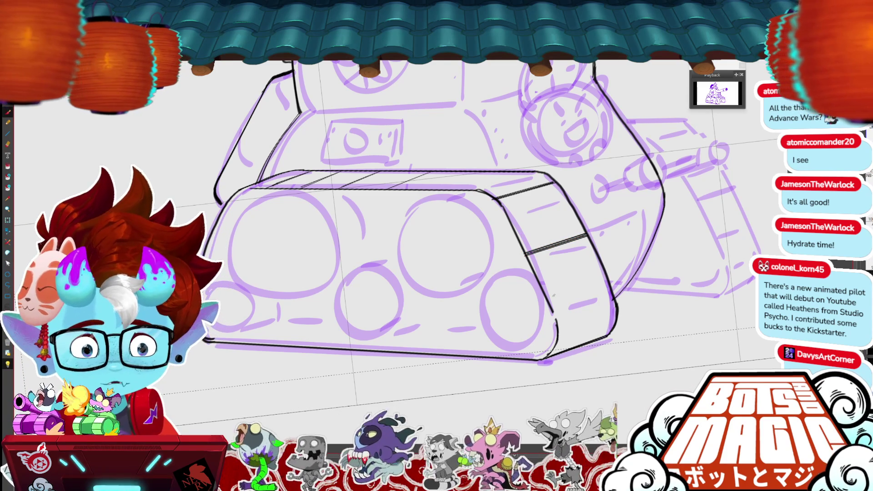
Add tread segment lines lower on the front track's end face.
{"action": "left_click_drag", "start_coordinate": [552, 303], "coordinate": [606, 289]}
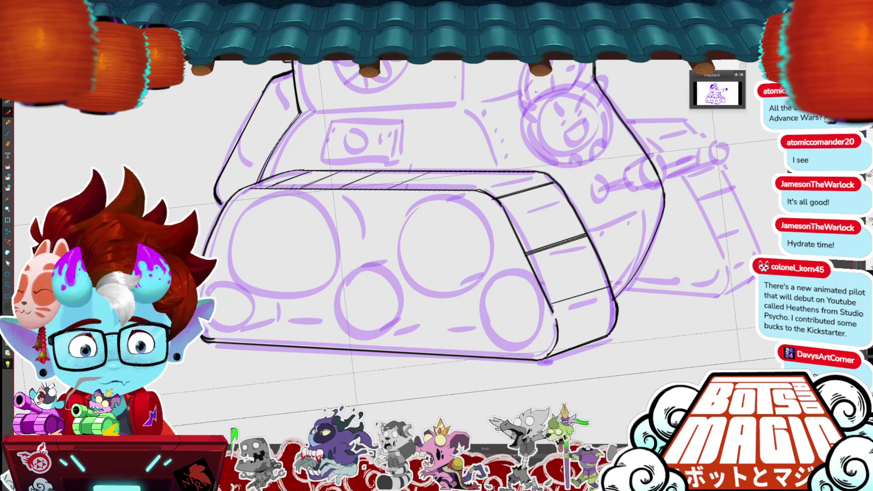
{"action": "left_click_drag", "start_coordinate": [552, 304], "coordinate": [607, 289]}
{"action": "left_click_drag", "start_coordinate": [559, 345], "coordinate": [612, 326]}
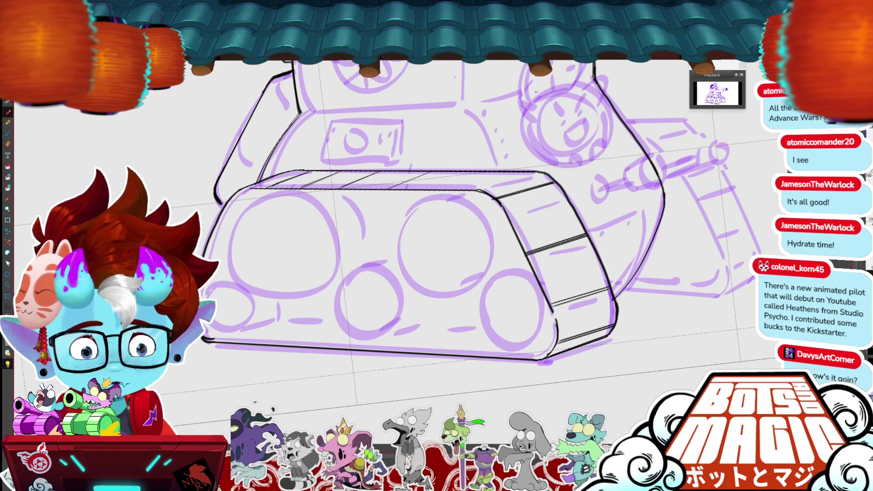
{"action": "scroll", "coordinate": [587, 258], "scroll_direction": "down", "scroll_amount": 3}
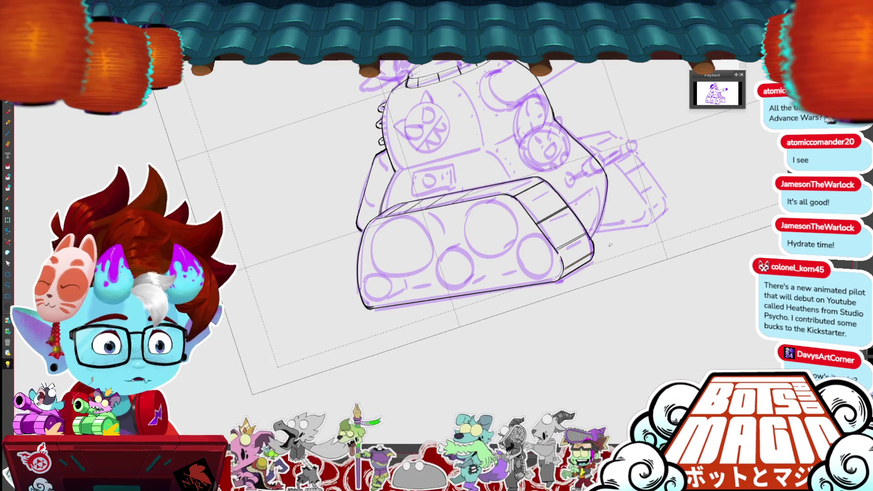
Ink a black line along the turret's base.
{"action": "left_click_drag", "start_coordinate": [587, 258], "coordinate": [569, 298]}
{"action": "scroll", "coordinate": [455, 214], "scroll_direction": "up", "scroll_amount": 1}
{"action": "left_click_drag", "start_coordinate": [455, 214], "coordinate": [500, 184]}
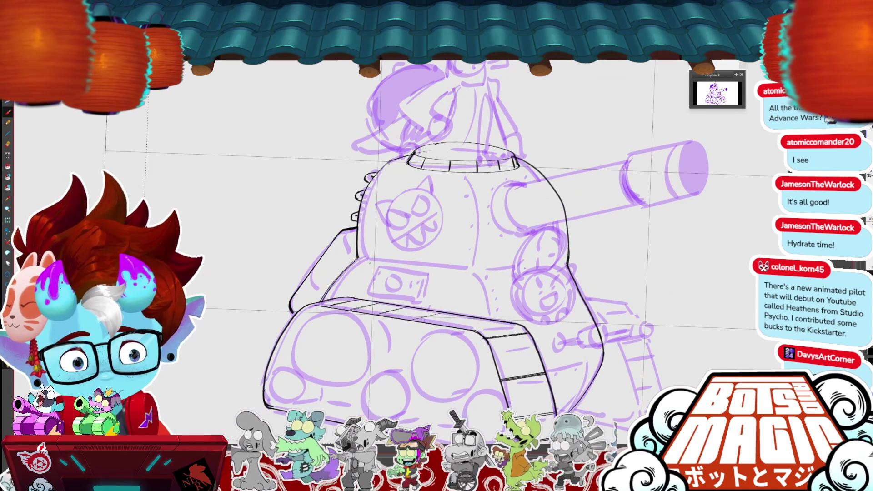
{"action": "left_click_drag", "start_coordinate": [373, 261], "coordinate": [464, 270]}
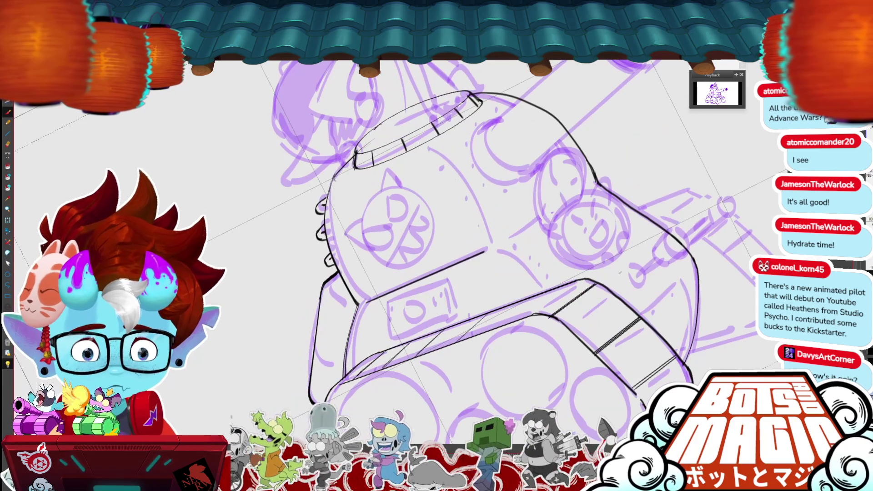
Ink a line across the turret's side, redrawing it after two undos.
{"action": "left_click_drag", "start_coordinate": [489, 248], "coordinate": [593, 194]}
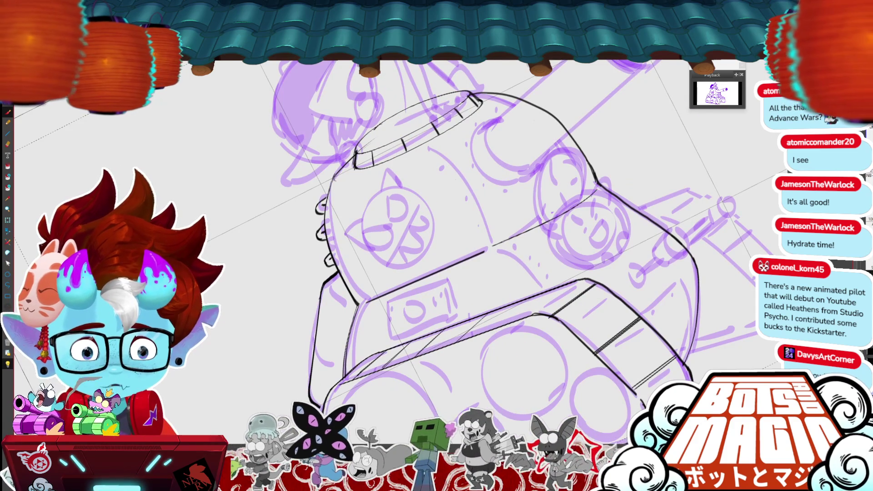
{"action": "key", "text": "ctrl+z"}
{"action": "mouse_move", "coordinate": [491, 249]}
{"action": "left_mouse_down"}
{"action": "mouse_move", "coordinate": [580, 191]}
{"action": "mouse_move", "coordinate": [499, 243]}
{"action": "left_mouse_up"}
{"action": "key", "text": "ctrl+z"}
{"action": "left_click_drag", "start_coordinate": [594, 187], "coordinate": [504, 244]}
Ink and darken the upper turret lines, then zoom out to show the whole tank.
{"action": "scroll", "coordinate": [437, 228], "scroll_direction": "down", "scroll_amount": 3}
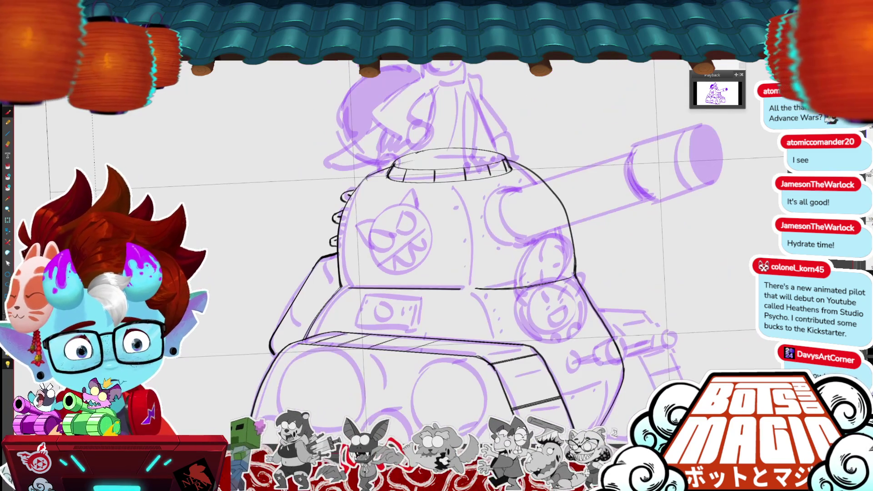
{"action": "scroll", "coordinate": [437, 227], "scroll_direction": "up", "scroll_amount": 3}
{"action": "mouse_move", "coordinate": [527, 180]}
{"action": "left_mouse_down"}
{"action": "mouse_move", "coordinate": [584, 167]}
{"action": "mouse_move", "coordinate": [554, 195]}
{"action": "left_mouse_up"}
{"action": "left_click_drag", "start_coordinate": [591, 174], "coordinate": [555, 194]}
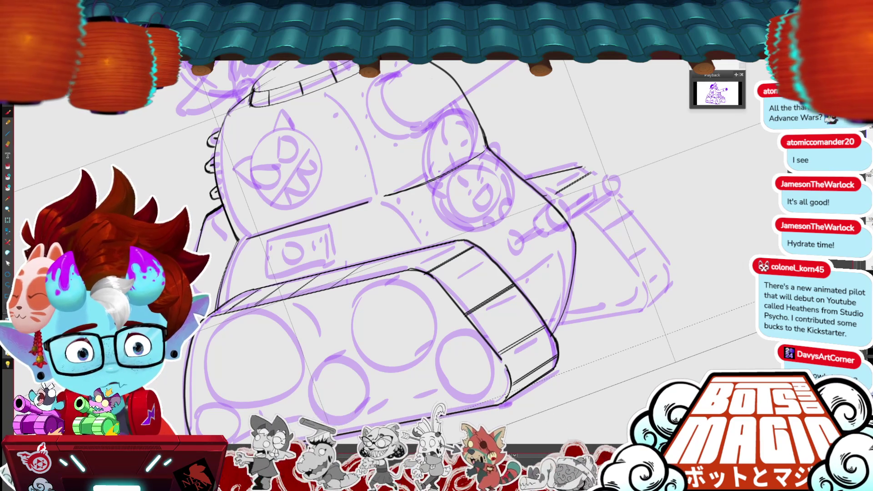
{"action": "mouse_move", "coordinate": [586, 167]}
{"action": "left_mouse_down"}
{"action": "mouse_move", "coordinate": [633, 194]}
{"action": "mouse_move", "coordinate": [692, 259]}
{"action": "mouse_move", "coordinate": [647, 309]}
{"action": "mouse_move", "coordinate": [559, 325]}
{"action": "left_mouse_up"}
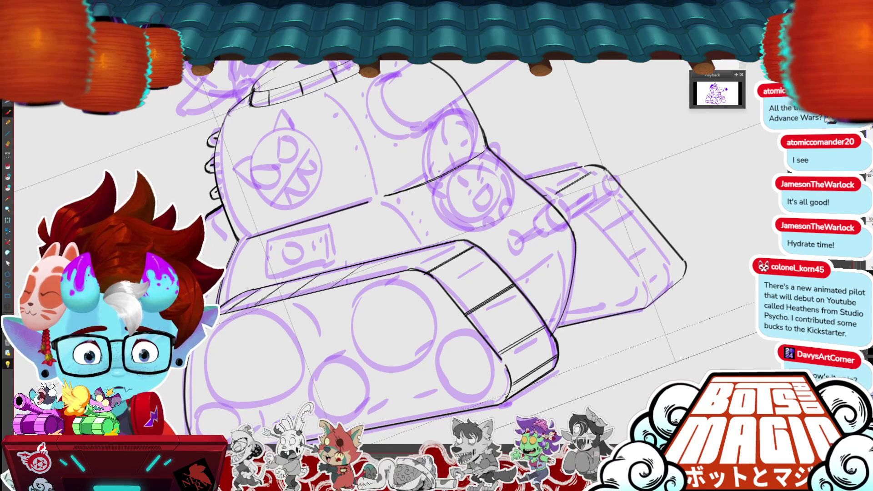
{"action": "key", "text": "ctrl+minus"}
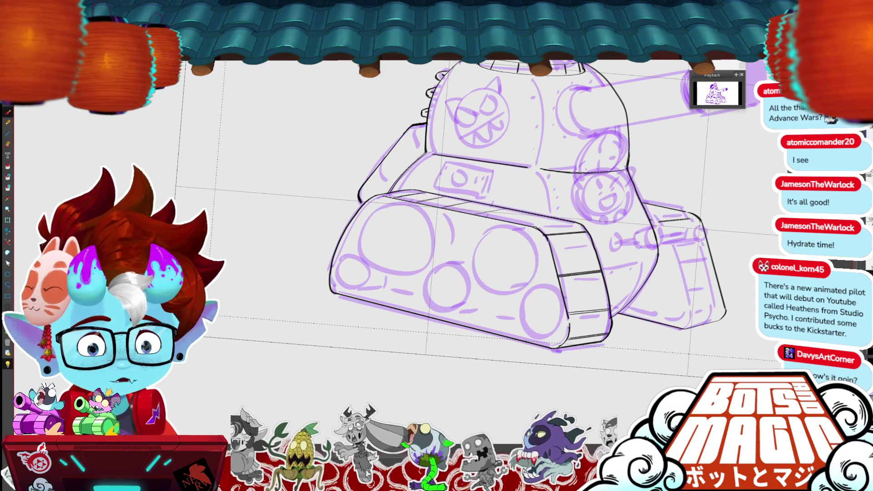
Ink two lines on the rear track's outer edge, stretching one slightly longer.
{"action": "left_click_drag", "start_coordinate": [223, 212], "coordinate": [86, 201]}
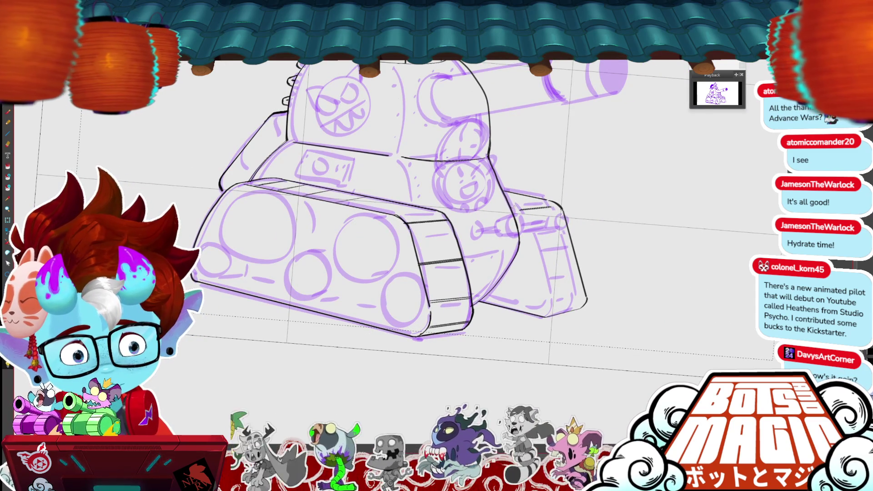
{"action": "left_click_drag", "start_coordinate": [521, 206], "coordinate": [551, 294]}
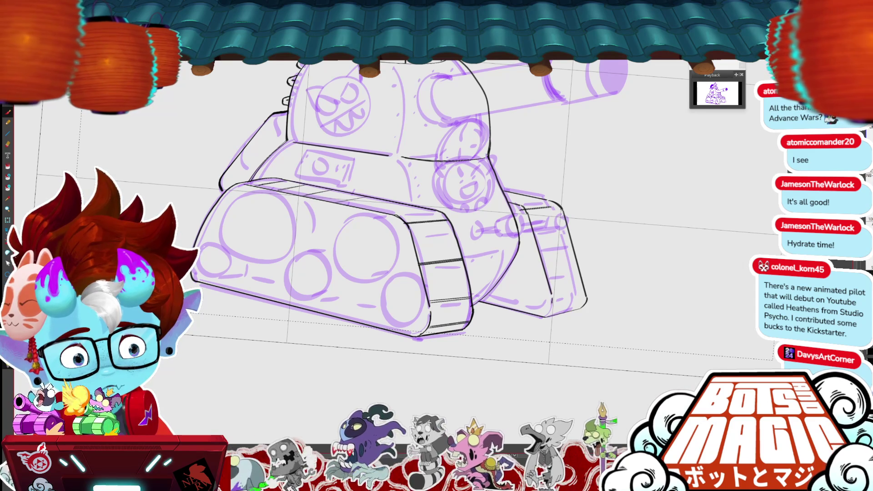
{"action": "left_click_drag", "start_coordinate": [561, 211], "coordinate": [574, 287]}
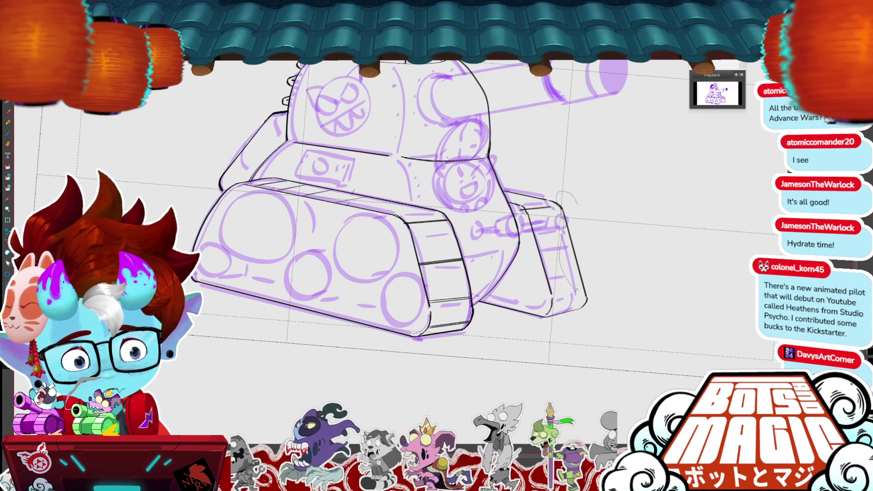
{"action": "left_click", "coordinate": [578, 284]}
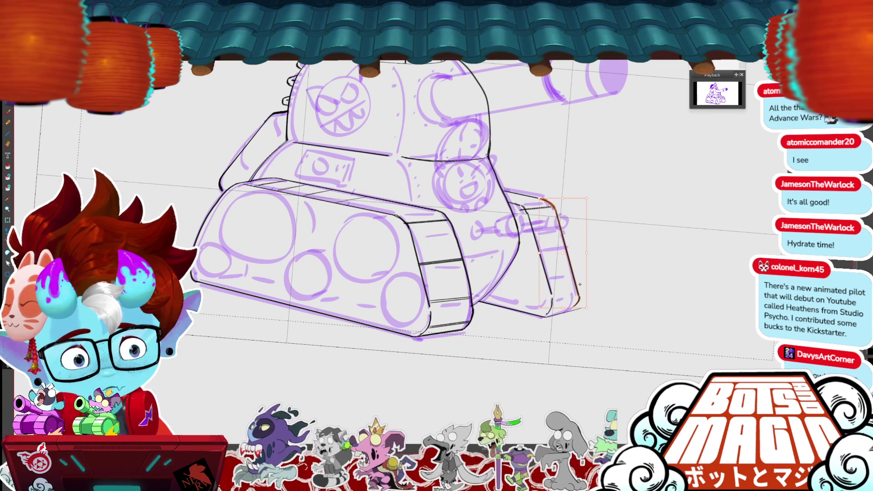
{"action": "left_click_drag", "start_coordinate": [581, 308], "coordinate": [589, 313]}
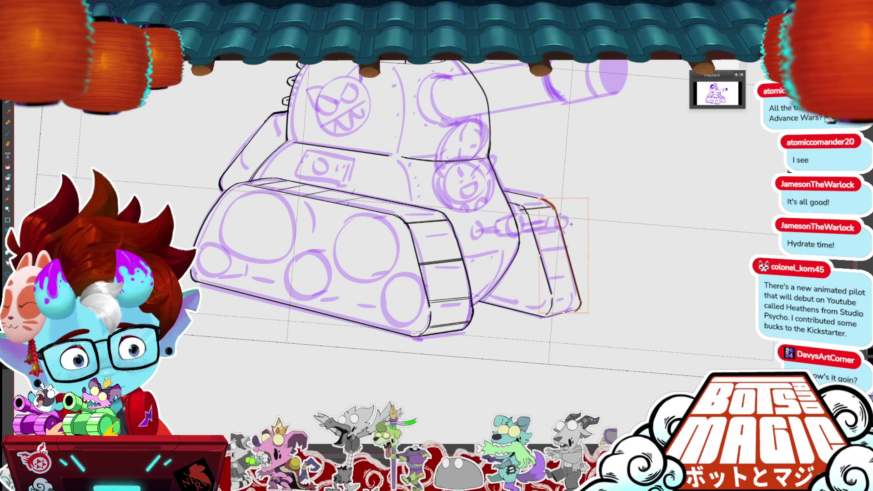
{"action": "key", "text": "p"}
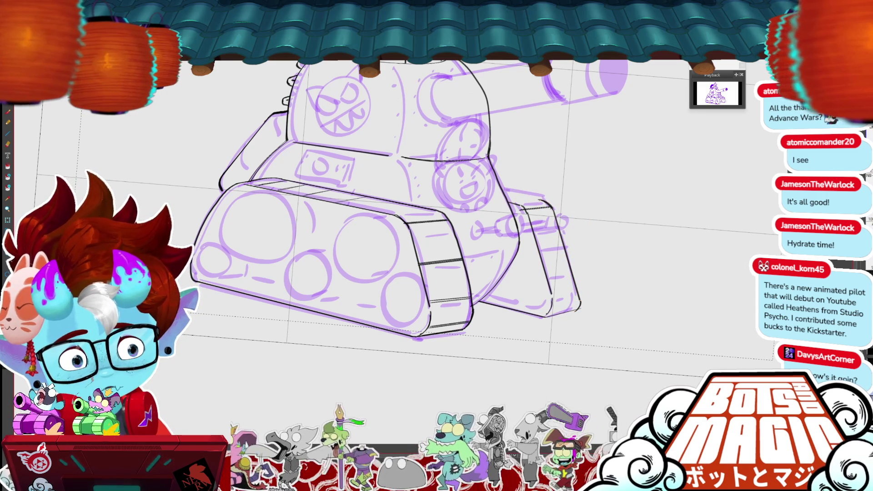
Ink the rear track's top edge and undo a stray stroke across the hull.
{"action": "left_click_drag", "start_coordinate": [505, 190], "coordinate": [546, 200]}
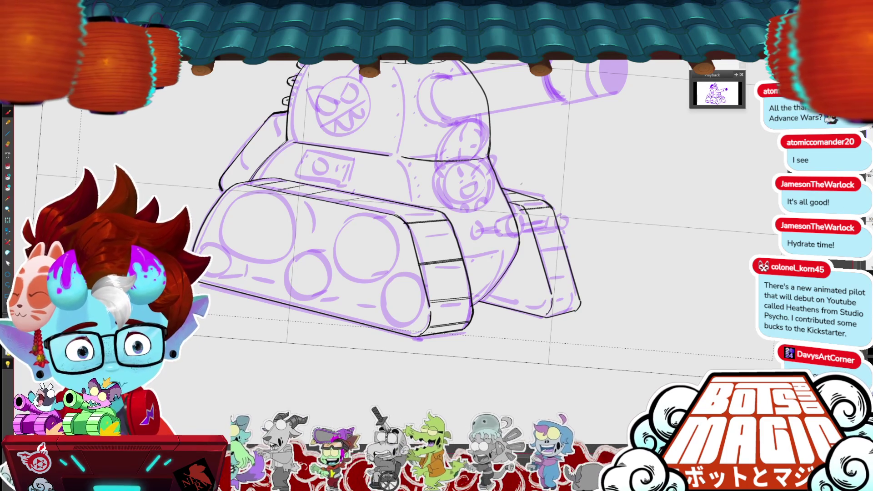
{"action": "key", "text": "4"}
{"action": "key", "text": "4"}
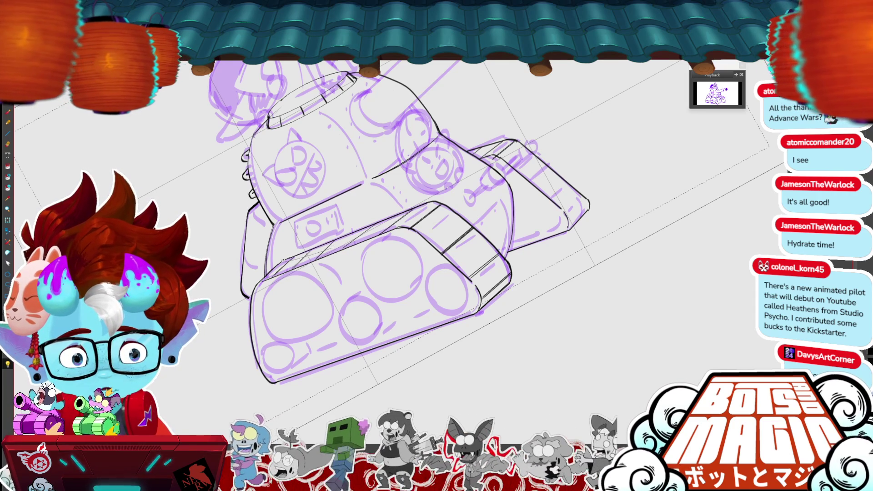
{"action": "left_click_drag", "start_coordinate": [344, 248], "coordinate": [380, 222]}
{"action": "key", "text": "ctrl+z"}
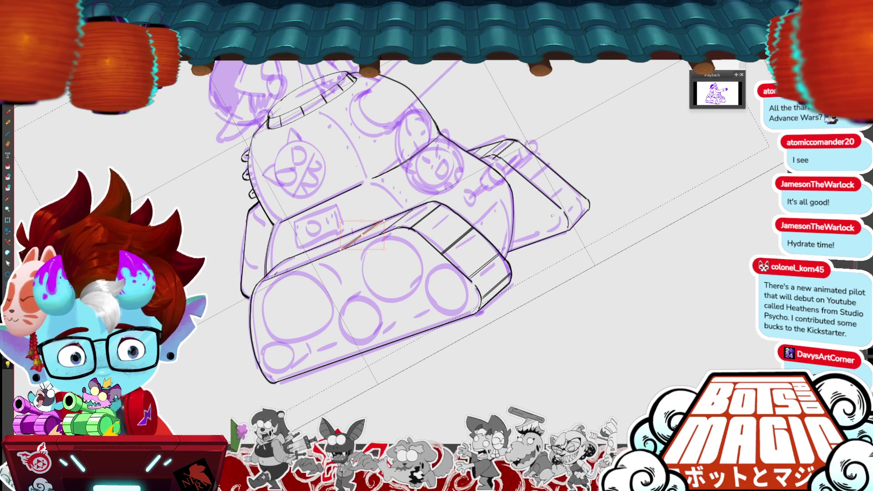
{"action": "left_click_drag", "start_coordinate": [594, 223], "coordinate": [377, 222]}
{"action": "scroll", "coordinate": [377, 223], "scroll_direction": "up", "scroll_amount": 2}
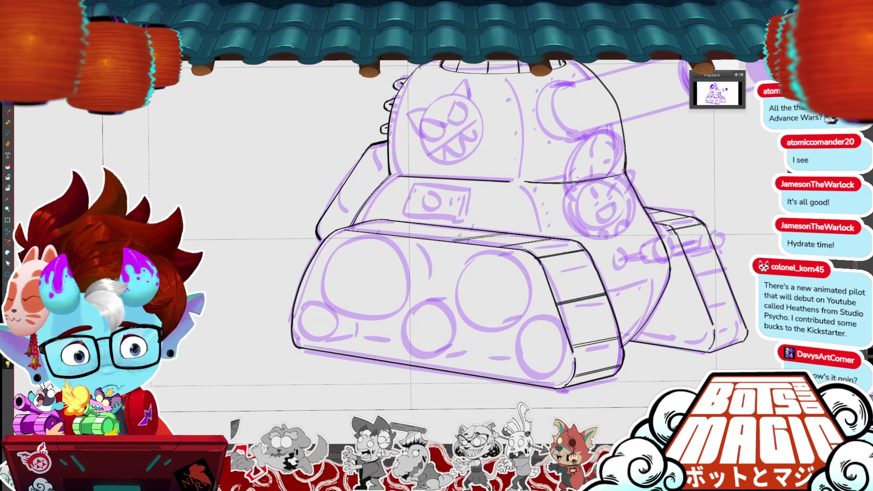
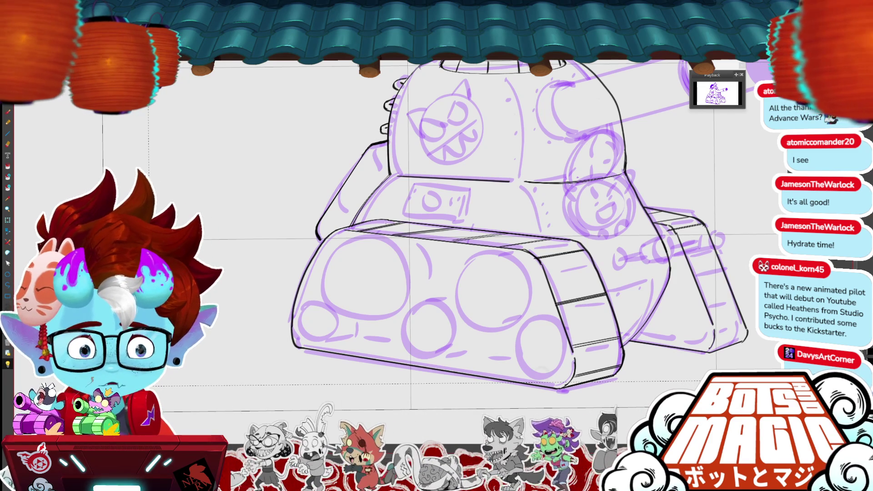
Reshape the track's top edge and ink the front track's left and right sides.
{"action": "mouse_move", "coordinate": [374, 223]}
{"action": "left_mouse_down"}
{"action": "mouse_move", "coordinate": [402, 226]}
{"action": "mouse_move", "coordinate": [348, 230]}
{"action": "left_mouse_up"}
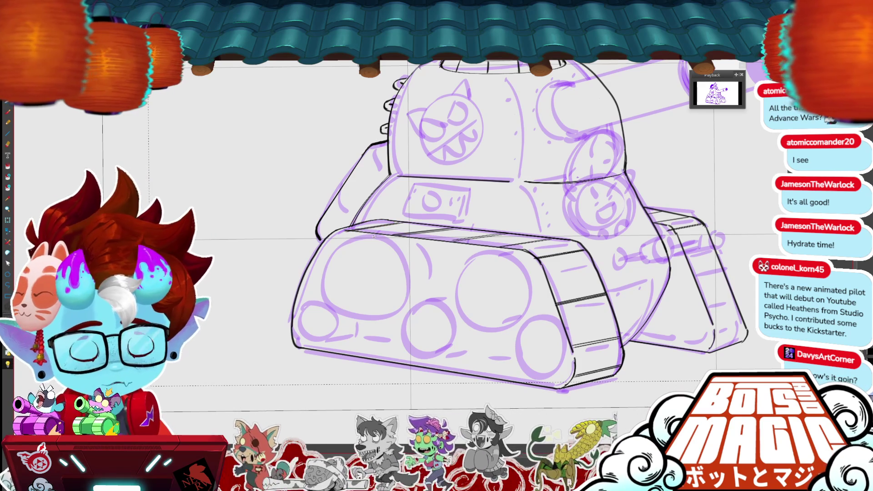
{"action": "scroll", "coordinate": [374, 236], "scroll_direction": "down", "scroll_amount": 5}
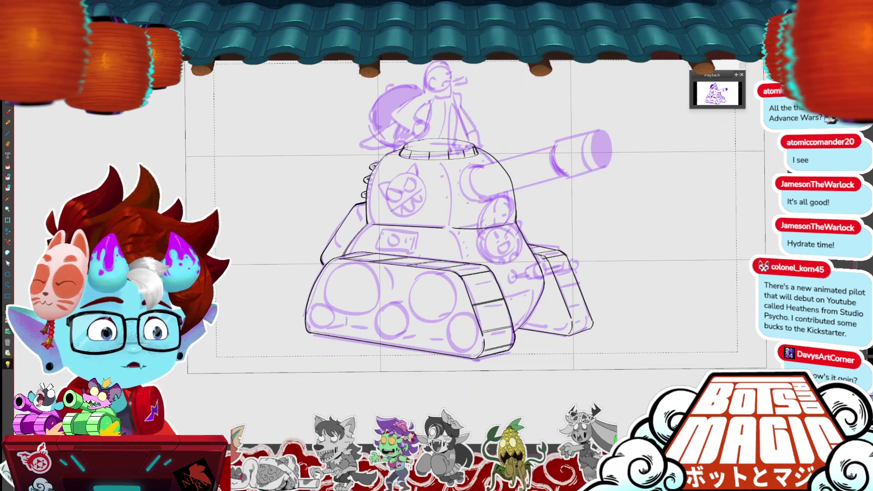
{"action": "scroll", "coordinate": [255, 387], "scroll_direction": "up", "scroll_amount": 5}
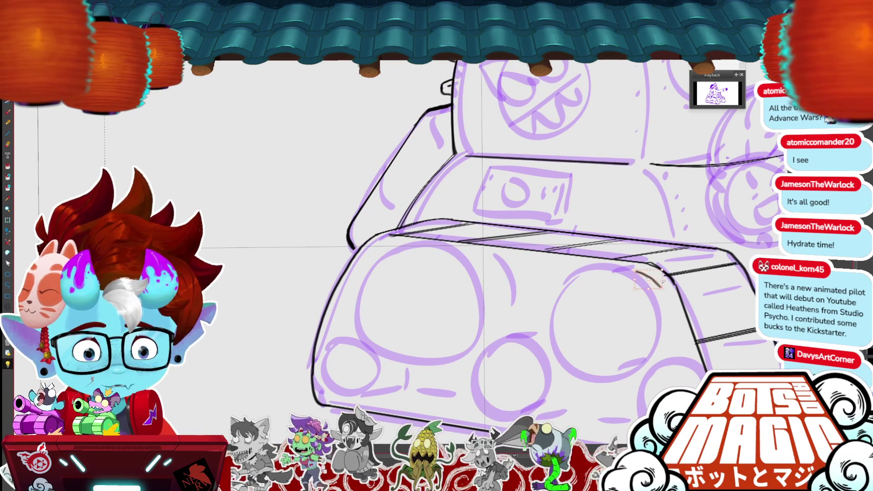
{"action": "mouse_move", "coordinate": [659, 286]}
{"action": "left_mouse_down"}
{"action": "mouse_move", "coordinate": [554, 248]}
{"action": "mouse_move", "coordinate": [572, 242]}
{"action": "mouse_move", "coordinate": [502, 217]}
{"action": "mouse_move", "coordinate": [302, 194]}
{"action": "mouse_move", "coordinate": [273, 205]}
{"action": "mouse_move", "coordinate": [279, 201]}
{"action": "mouse_move", "coordinate": [240, 277]}
{"action": "left_mouse_up"}
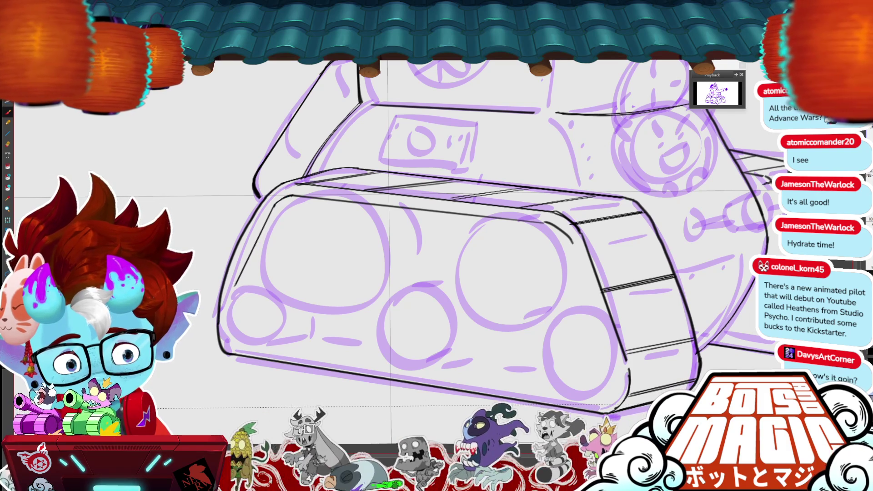
{"action": "key", "text": "ctrl+z"}
{"action": "left_click_drag", "start_coordinate": [275, 204], "coordinate": [234, 300]}
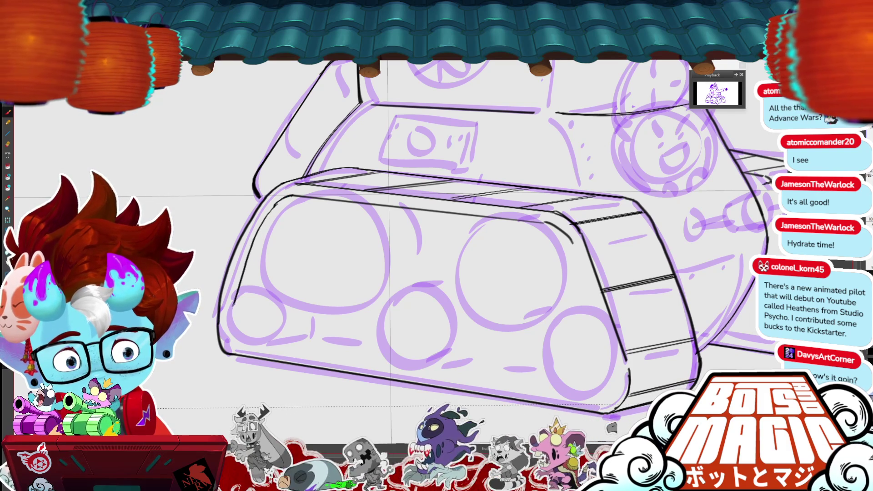
{"action": "left_click_drag", "start_coordinate": [574, 244], "coordinate": [613, 357]}
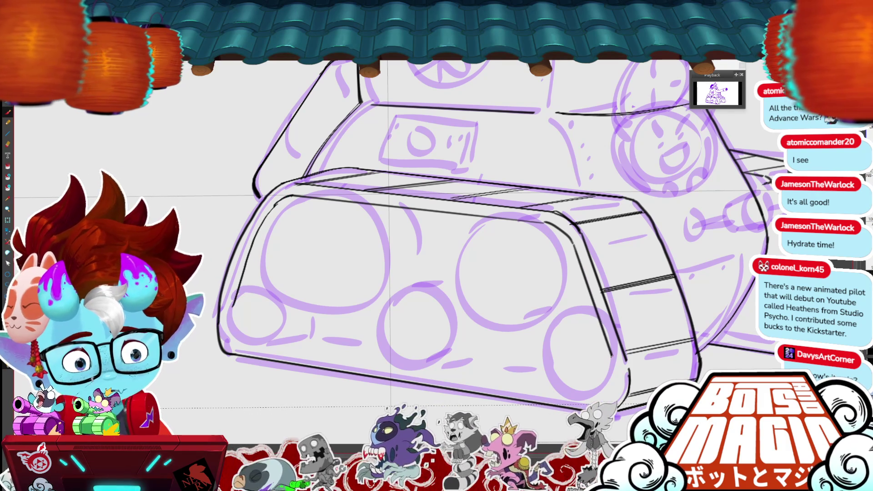
Redraw the track's left side, ink its rounded right end, and level the view.
{"action": "key", "text": "ctrl+z"}
{"action": "left_click_drag", "start_coordinate": [275, 205], "coordinate": [240, 287]}
{"action": "left_click_drag", "start_coordinate": [277, 203], "coordinate": [241, 284]}
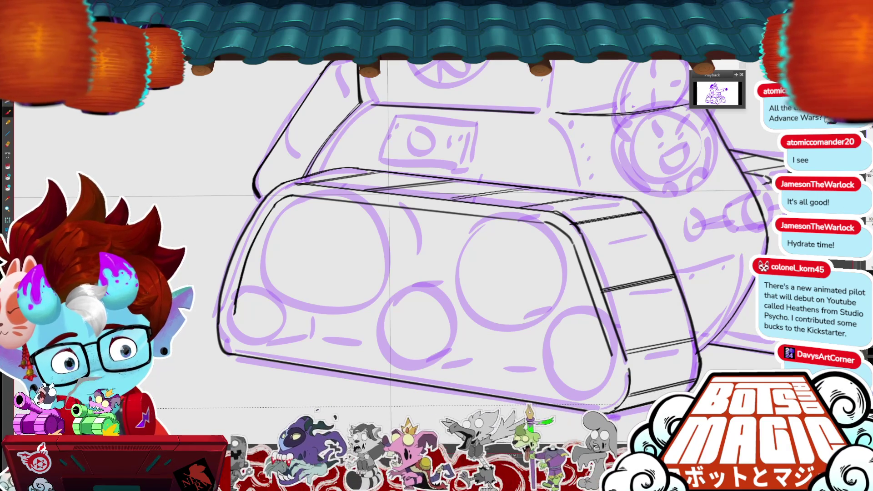
{"action": "scroll", "coordinate": [455, 228], "scroll_direction": "down", "scroll_amount": 3}
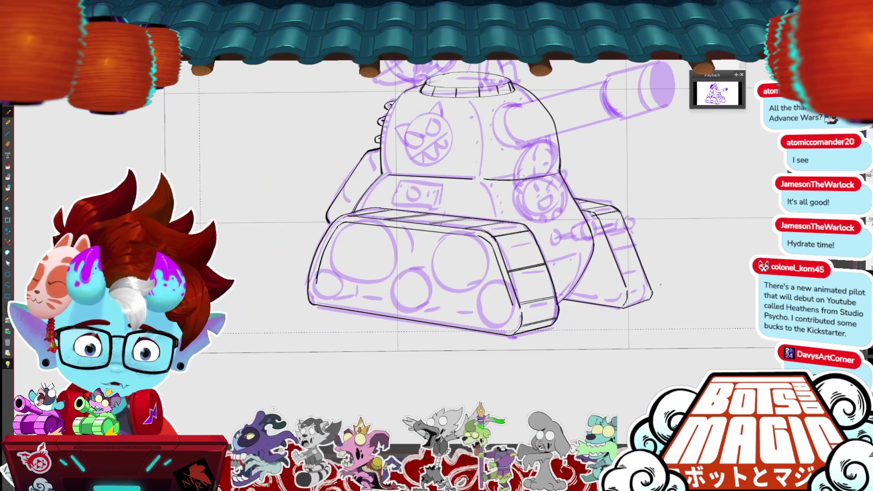
{"action": "scroll", "coordinate": [455, 227], "scroll_direction": "up", "scroll_amount": 4}
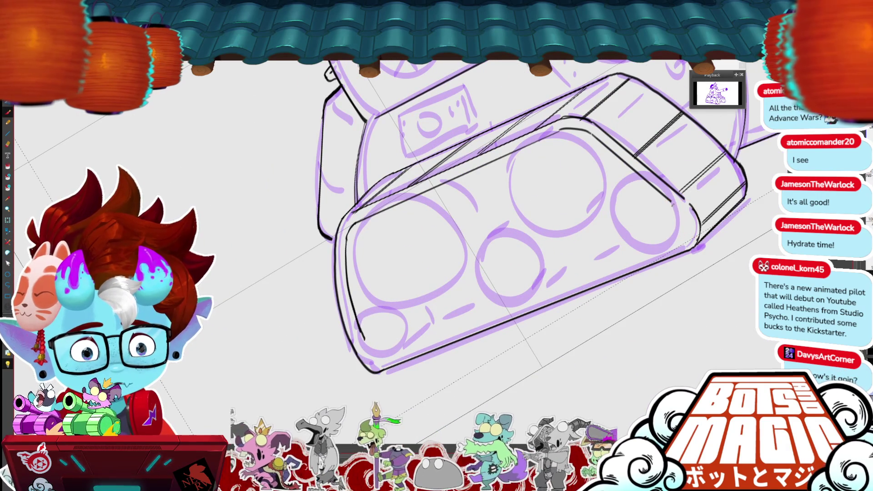
{"action": "mouse_move", "coordinate": [678, 209]}
{"action": "left_mouse_down"}
{"action": "mouse_move", "coordinate": [685, 239]}
{"action": "mouse_move", "coordinate": [685, 218]}
{"action": "mouse_move", "coordinate": [688, 236]}
{"action": "mouse_move", "coordinate": [419, 355]}
{"action": "mouse_move", "coordinate": [374, 360]}
{"action": "mouse_move", "coordinate": [360, 333]}
{"action": "mouse_move", "coordinate": [376, 355]}
{"action": "left_mouse_up"}
{"action": "key", "text": "-"}
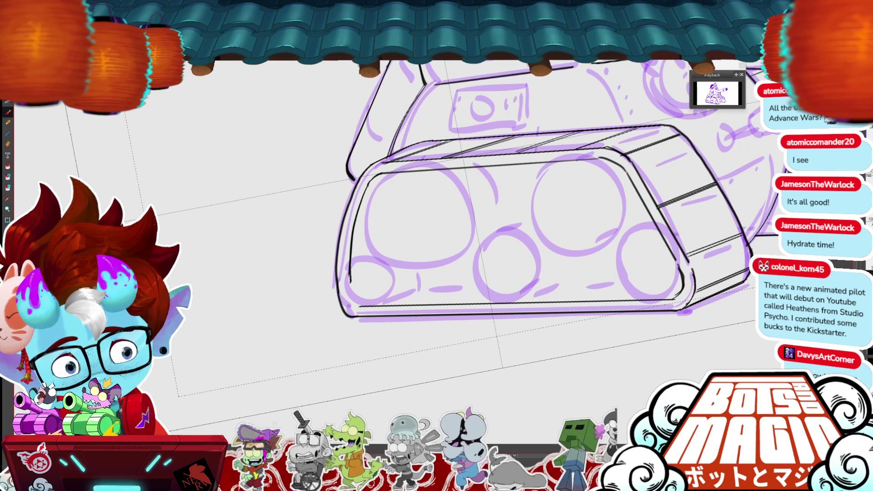
Round off the track's lower-left and lower-right corners, retrying strokes until clean.
{"action": "left_click_drag", "start_coordinate": [350, 273], "coordinate": [359, 306]}
{"action": "left_click_drag", "start_coordinate": [353, 269], "coordinate": [363, 312]}
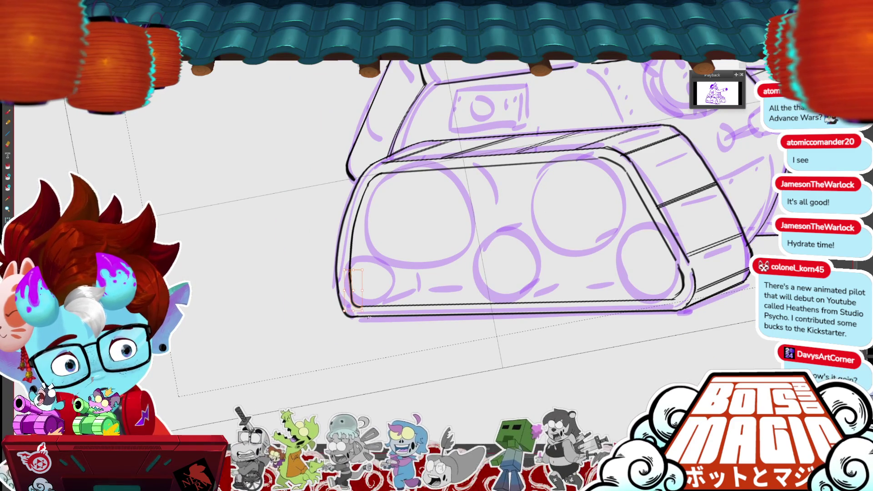
{"action": "key", "text": "ctrl+z"}
{"action": "key", "text": "ctrl+z"}
{"action": "left_click_drag", "start_coordinate": [348, 268], "coordinate": [359, 307]}
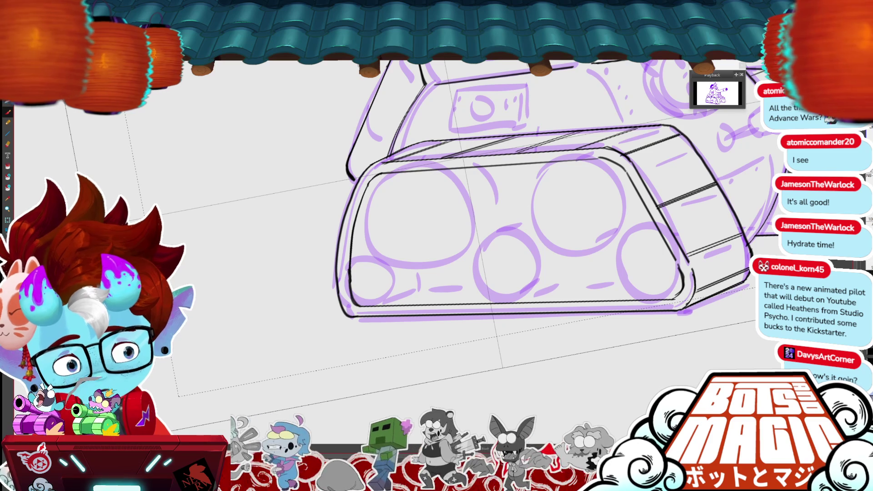
{"action": "key", "text": "ctrl+z"}
{"action": "left_click_drag", "start_coordinate": [680, 263], "coordinate": [677, 301]}
{"action": "key", "text": "ctrl+z"}
{"action": "left_click_drag", "start_coordinate": [682, 263], "coordinate": [683, 294]}
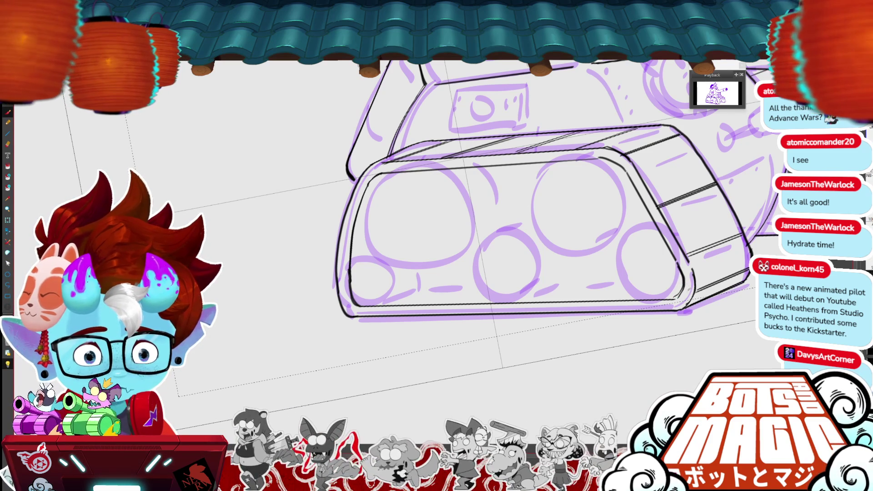
{"action": "key", "text": "ctrl+z"}
{"action": "left_click_drag", "start_coordinate": [682, 264], "coordinate": [675, 298]}
{"action": "key", "text": "ctrl+minus"}
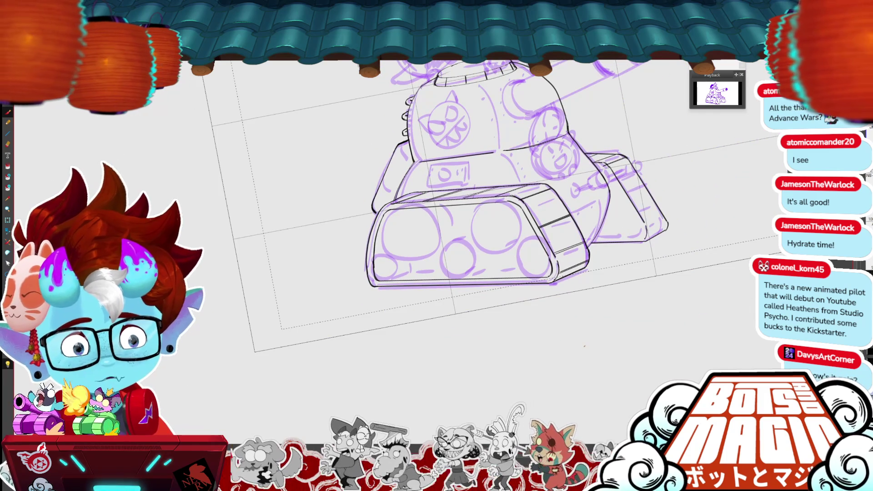
Add a line inside the tank's right side panel and rotate the canvas back upright.
{"action": "left_click_drag", "start_coordinate": [455, 182], "coordinate": [371, 187]}
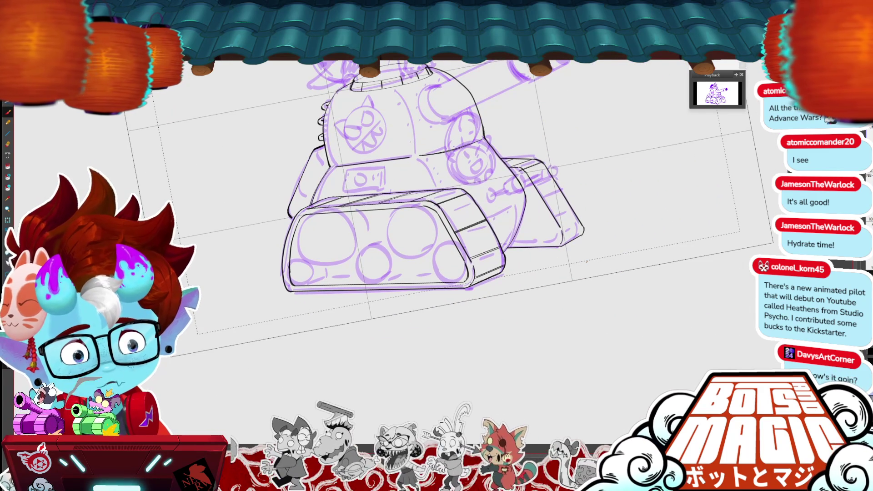
{"action": "mouse_move", "coordinate": [525, 187]}
{"action": "left_mouse_down"}
{"action": "mouse_move", "coordinate": [550, 228]}
{"action": "mouse_move", "coordinate": [624, 285]}
{"action": "left_mouse_up"}
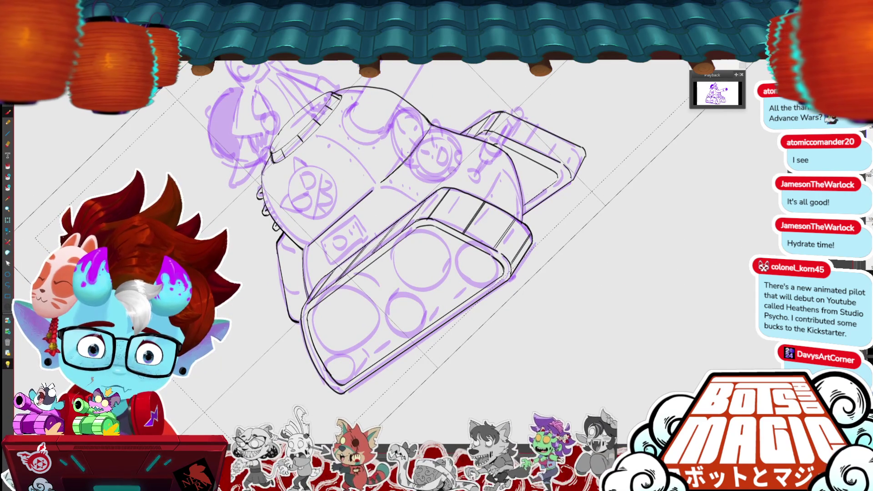
{"action": "key", "text": "5"}
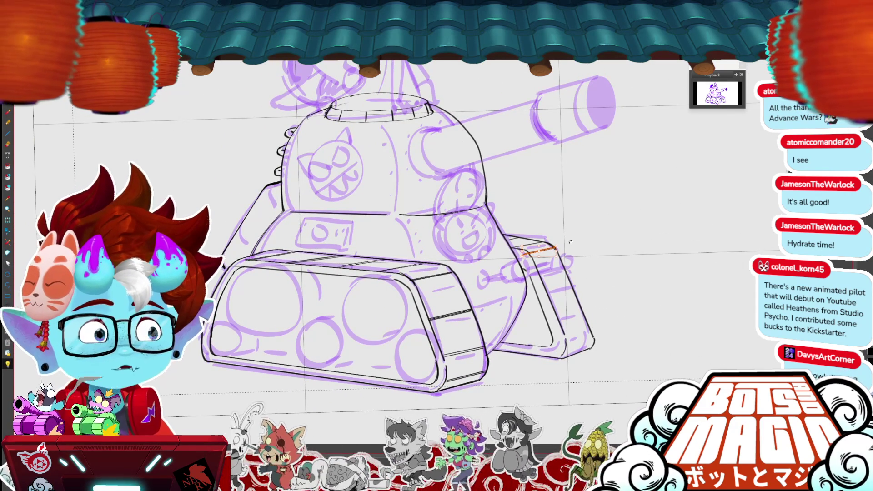
{"action": "scroll", "coordinate": [570, 242], "scroll_direction": "up", "scroll_amount": 5}
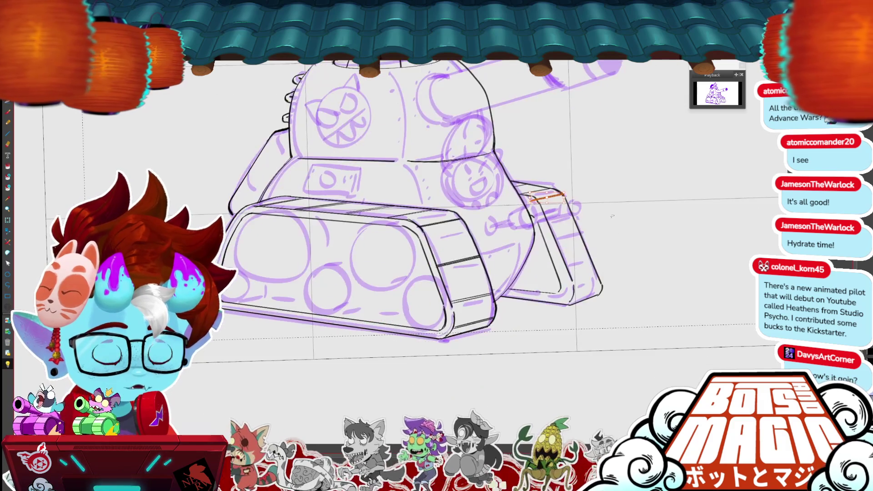
Ink the rear tread's top edge and several short strokes along the right tread.
{"action": "left_click_drag", "start_coordinate": [618, 188], "coordinate": [675, 178]}
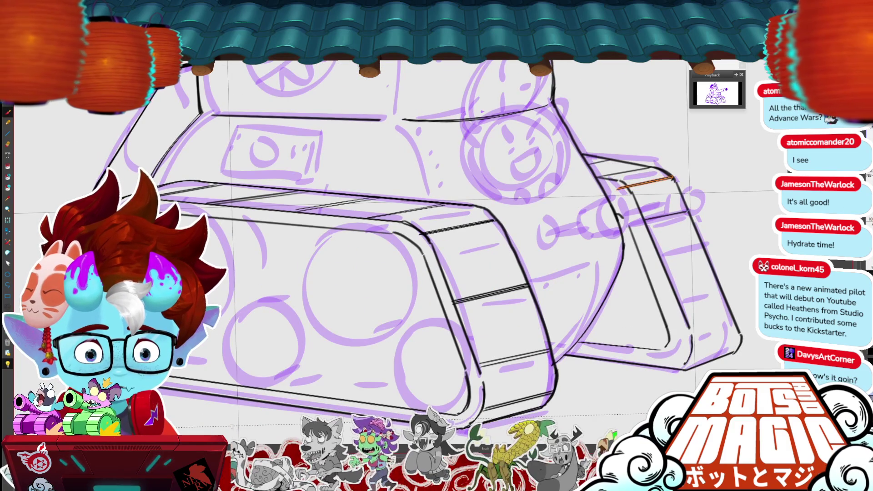
{"action": "left_click_drag", "start_coordinate": [657, 249], "coordinate": [701, 238]}
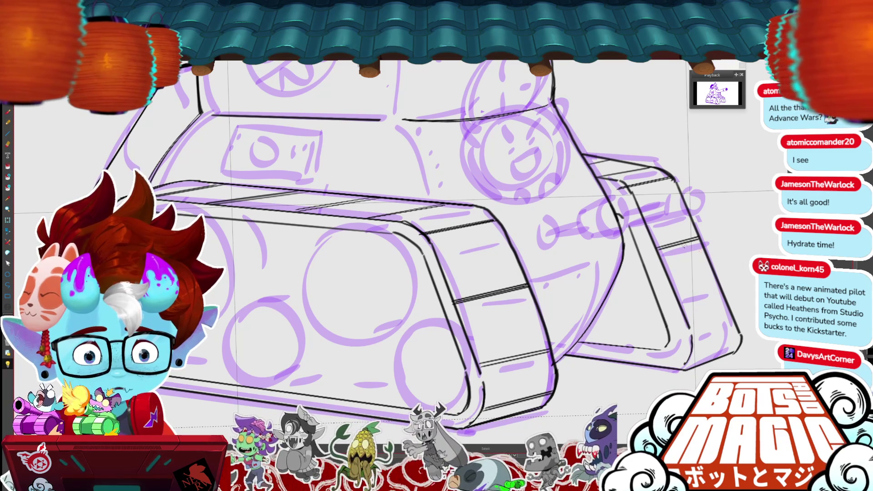
{"action": "left_click_drag", "start_coordinate": [655, 248], "coordinate": [696, 237]}
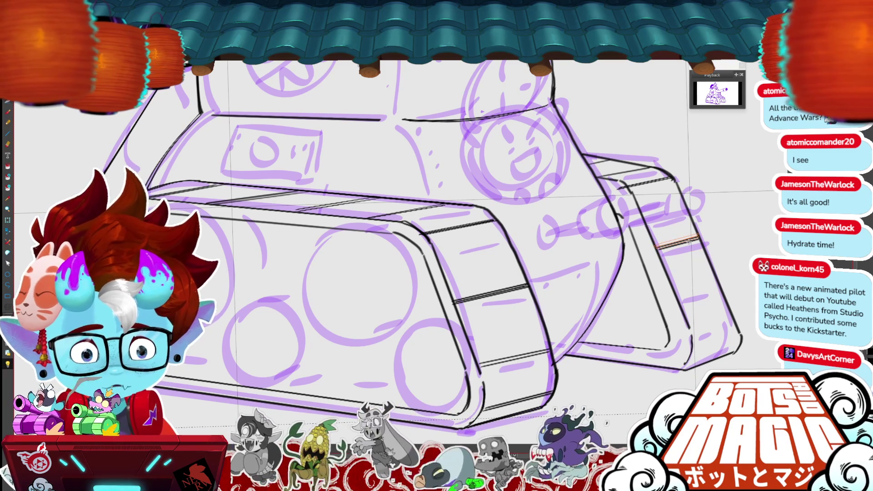
{"action": "left_click", "coordinate": [690, 242]}
{"action": "left_click_drag", "start_coordinate": [621, 187], "coordinate": [681, 177]}
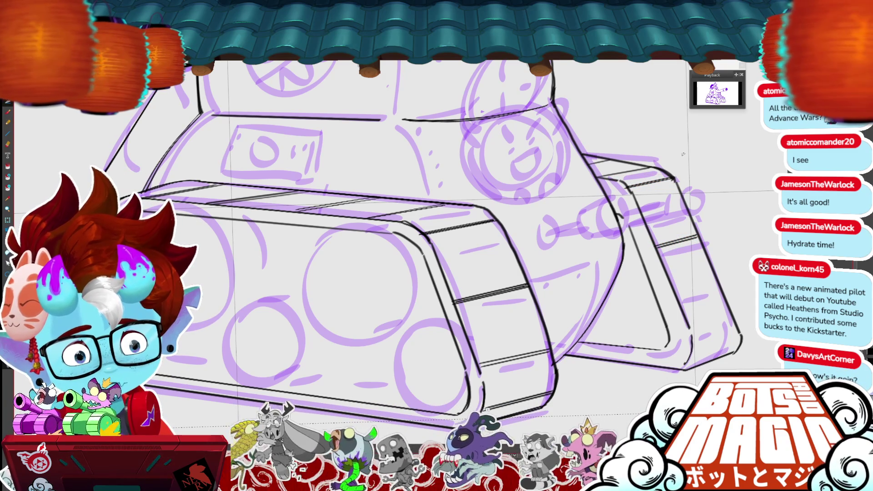
{"action": "left_click_drag", "start_coordinate": [686, 318], "coordinate": [728, 312]}
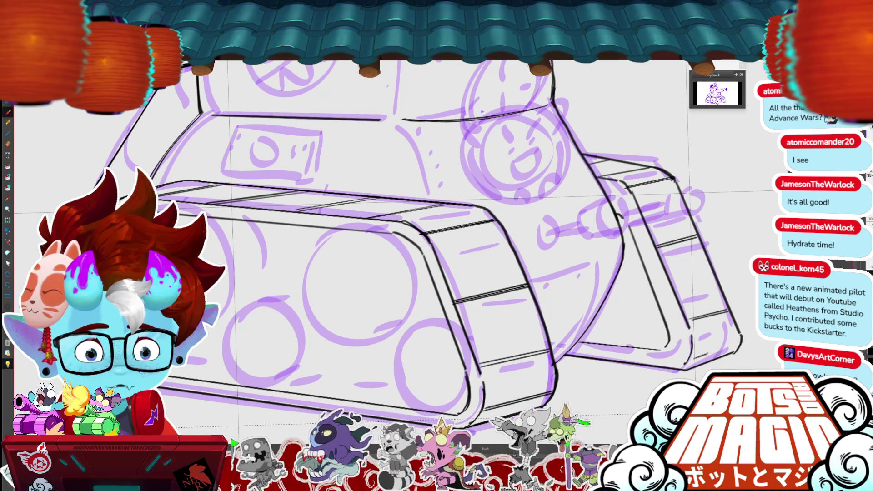
{"action": "left_click_drag", "start_coordinate": [712, 349], "coordinate": [740, 341]}
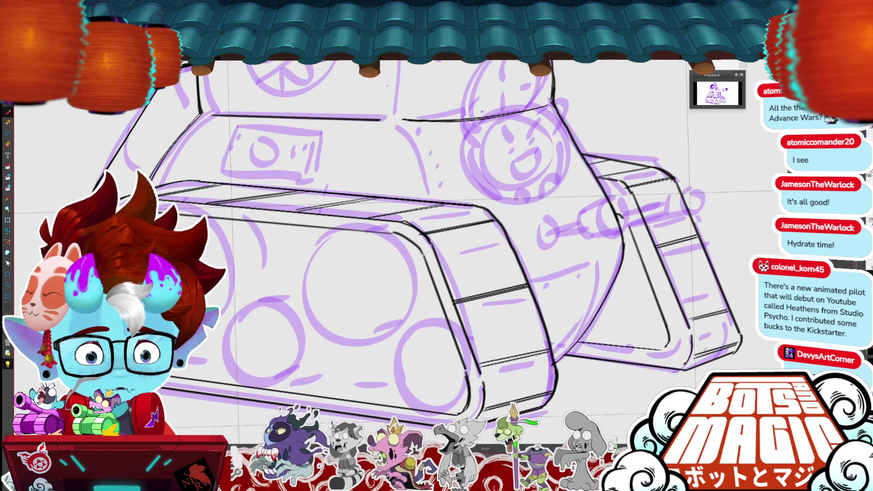
{"action": "left_click_drag", "start_coordinate": [640, 256], "coordinate": [654, 249]}
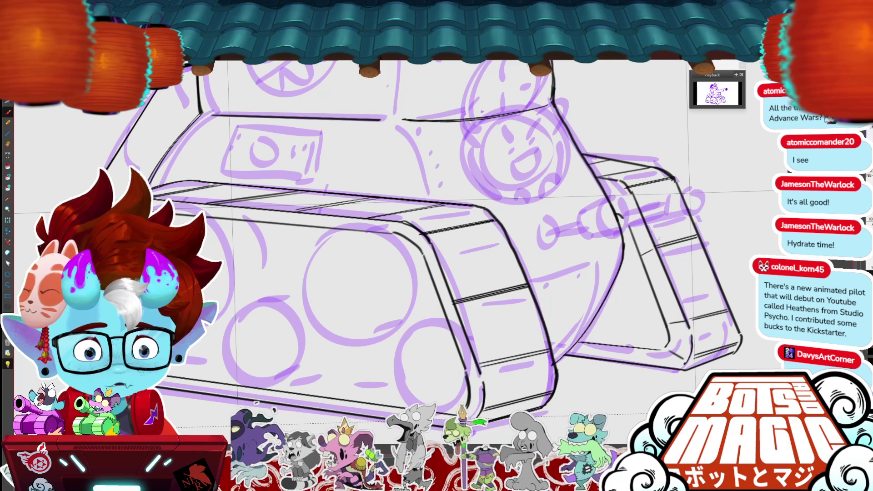
Ink the right tread's inner edges and bottom edge, then zoom in toward the turret.
{"action": "key", "text": "ctrl+0"}
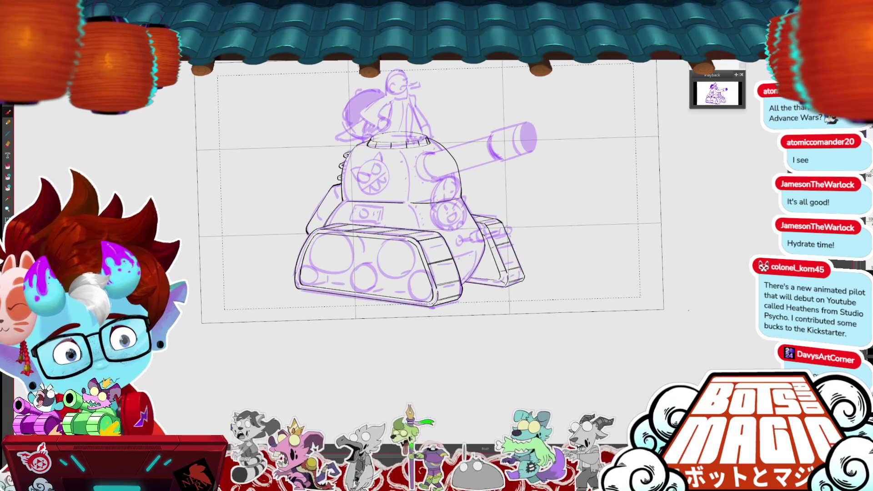
{"action": "scroll", "coordinate": [425, 265], "scroll_direction": "up", "scroll_amount": 3}
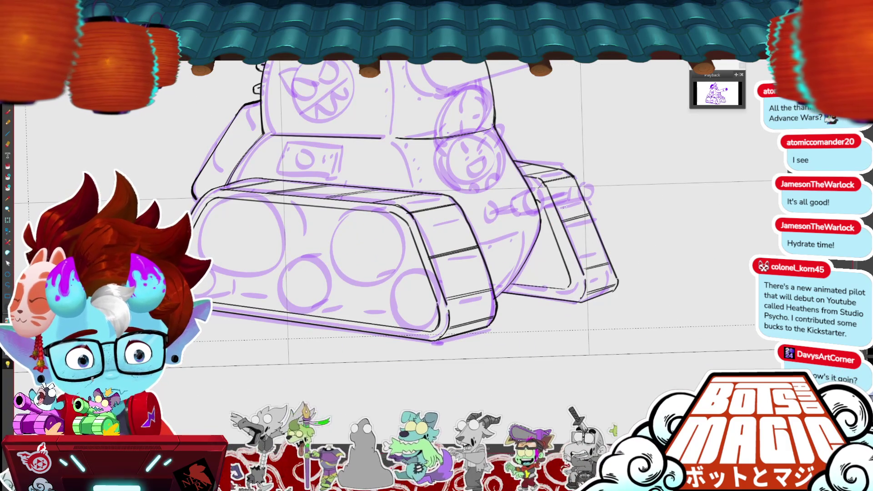
{"action": "left_click_drag", "start_coordinate": [542, 186], "coordinate": [580, 275]}
{"action": "mouse_move", "coordinate": [552, 209]}
{"action": "left_mouse_down"}
{"action": "mouse_move", "coordinate": [582, 277]}
{"action": "mouse_move", "coordinate": [509, 293]}
{"action": "left_mouse_up"}
{"action": "left_click_drag", "start_coordinate": [567, 296], "coordinate": [509, 290]}
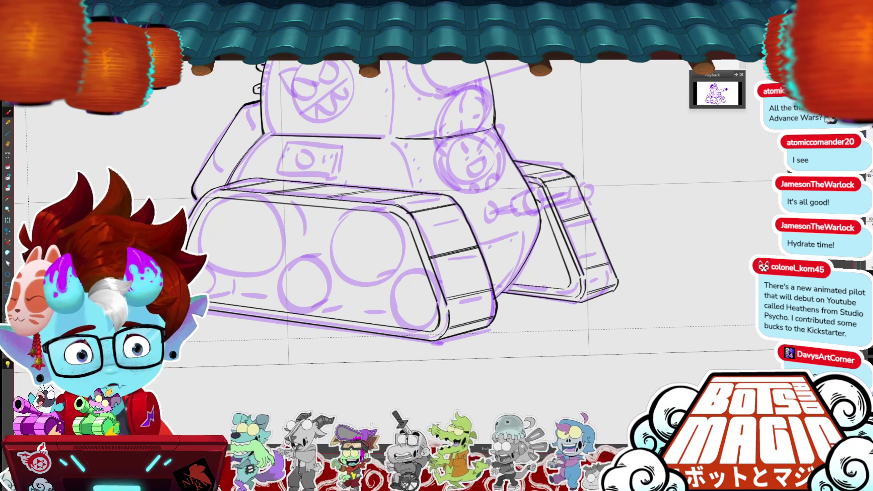
{"action": "scroll", "coordinate": [437, 227], "scroll_direction": "down", "scroll_amount": 3}
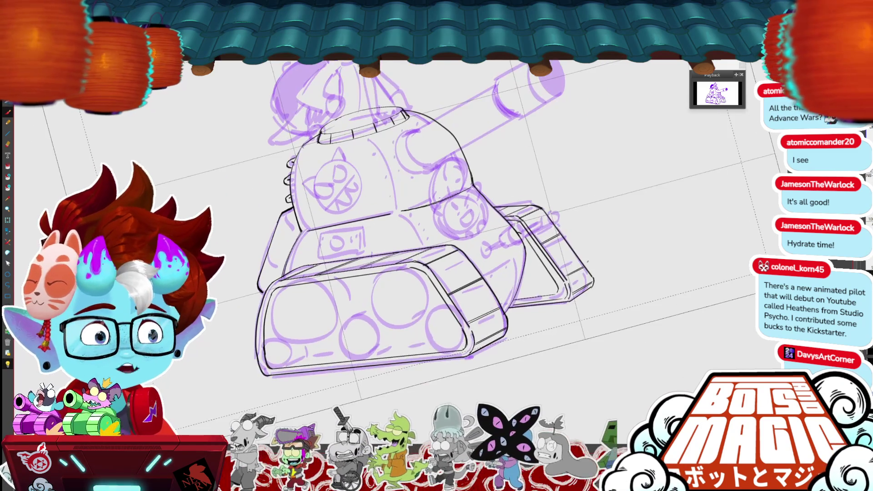
{"action": "scroll", "coordinate": [437, 227], "scroll_direction": "up", "scroll_amount": 2}
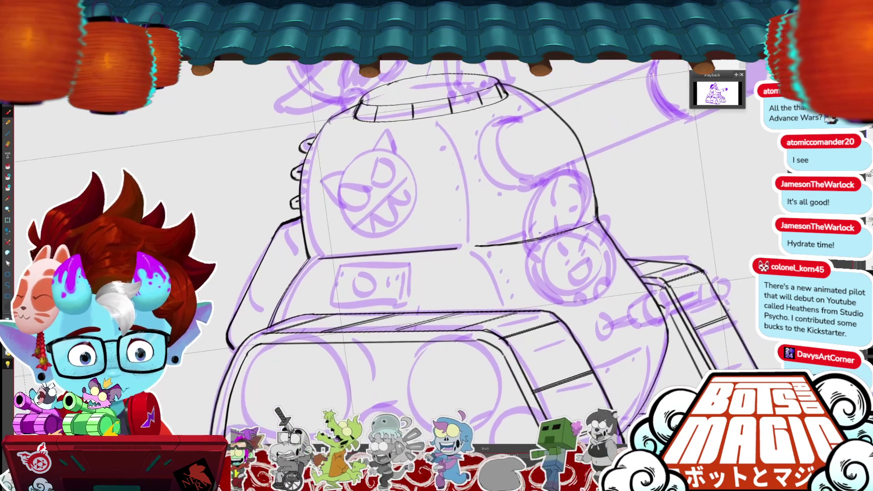
{"action": "scroll", "coordinate": [436, 246], "scroll_direction": "up", "scroll_amount": 1}
Draw the circular socket where the cannon joins the turret and nudge it into place.
{"action": "mouse_move", "coordinate": [516, 217]}
{"action": "left_mouse_down"}
{"action": "mouse_move", "coordinate": [519, 274]}
{"action": "mouse_move", "coordinate": [510, 218]}
{"action": "left_mouse_up"}
{"action": "left_click", "coordinate": [544, 267]}
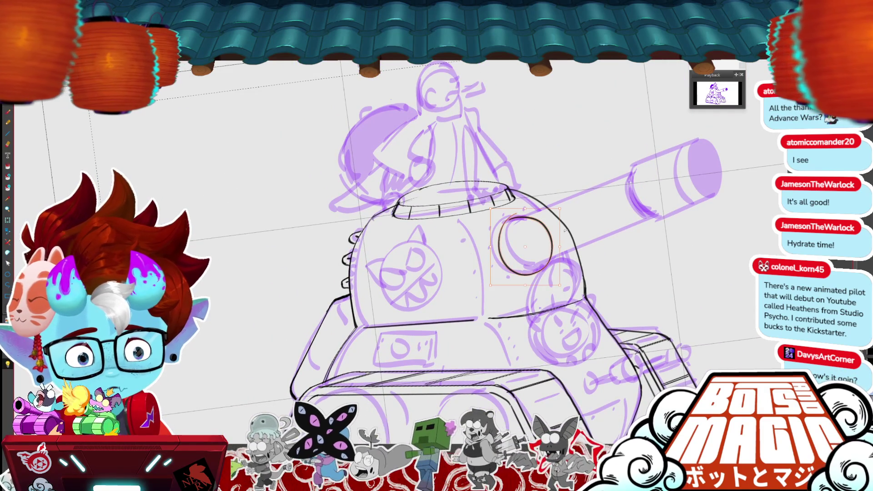
{"action": "mouse_move", "coordinate": [544, 267]}
{"action": "left_mouse_down"}
{"action": "mouse_move", "coordinate": [553, 264]}
{"action": "mouse_move", "coordinate": [524, 219]}
{"action": "left_mouse_up"}
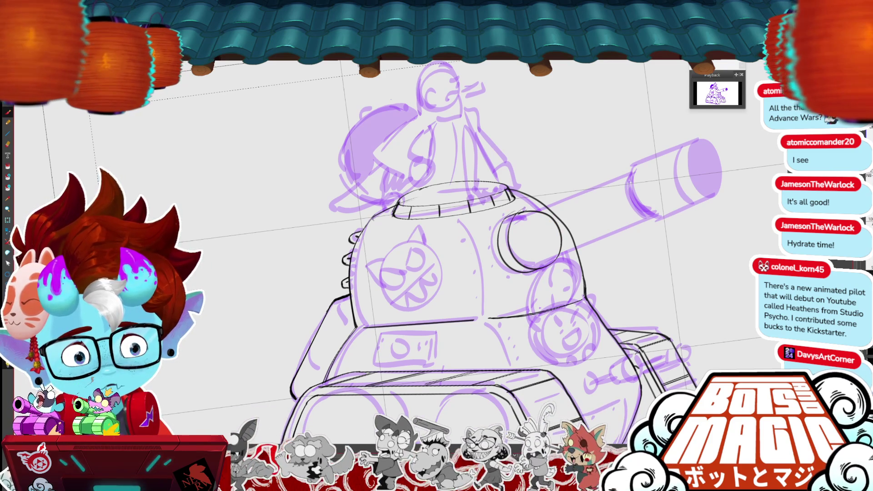
{"action": "left_click_drag", "start_coordinate": [534, 214], "coordinate": [541, 273]}
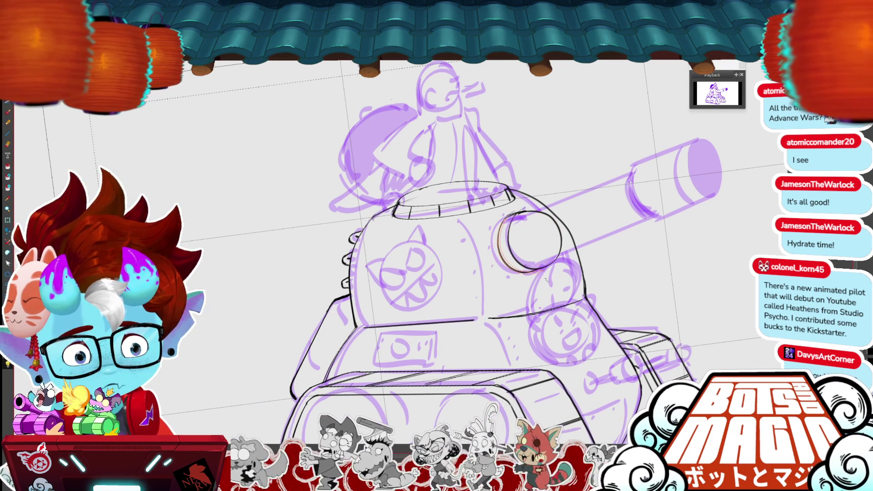
{"action": "key", "text": "Return"}
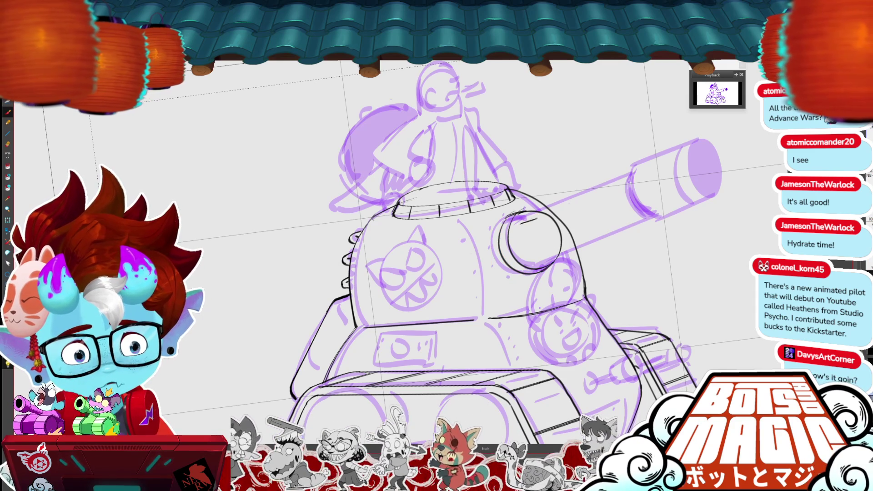
Ink the cannon barrel's top edge and an inner curve in the turret circle.
{"action": "left_click_drag", "start_coordinate": [521, 222], "coordinate": [646, 168]}
{"action": "key", "text": "ctrl+z"}
{"action": "left_click_drag", "start_coordinate": [527, 221], "coordinate": [641, 169]}
{"action": "mouse_move", "coordinate": [524, 230]}
{"action": "left_mouse_down"}
{"action": "mouse_move", "coordinate": [530, 255]}
{"action": "mouse_move", "coordinate": [541, 258]}
{"action": "left_mouse_up"}
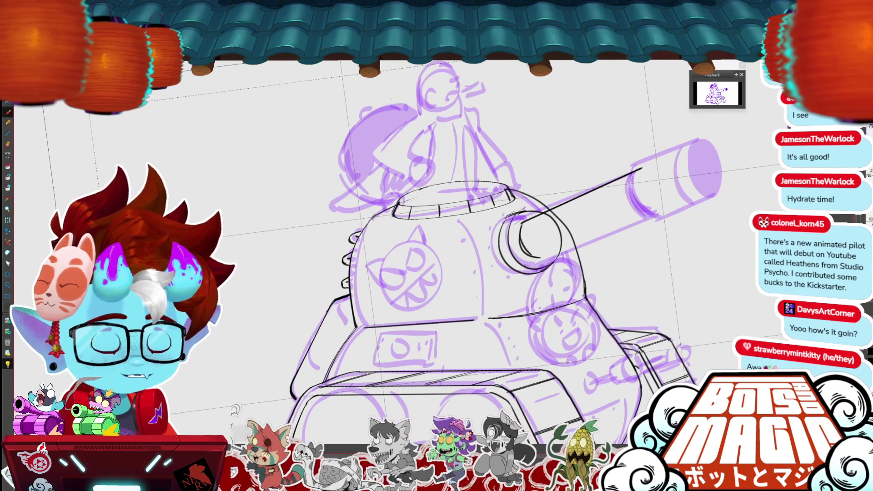
Draw a clean inner curve inside the cannon socket, retrying until it fits.
{"action": "left_click_drag", "start_coordinate": [500, 273], "coordinate": [461, 248]}
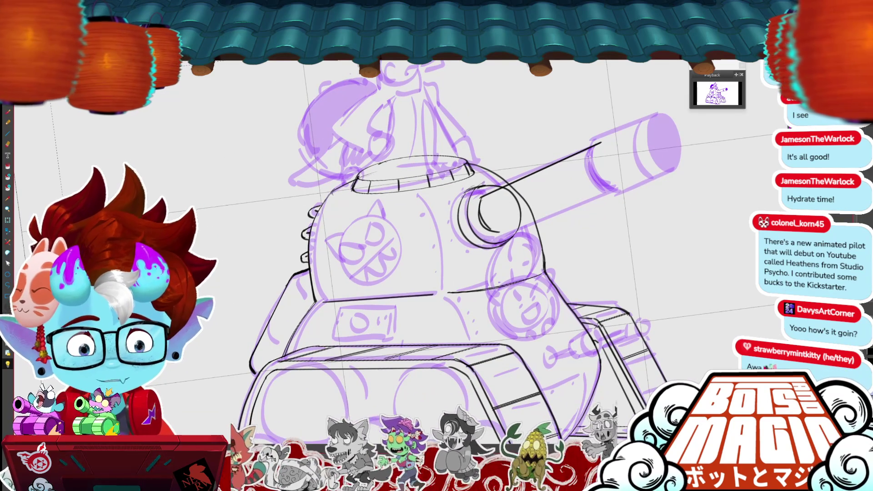
{"action": "left_click_drag", "start_coordinate": [485, 197], "coordinate": [483, 232]}
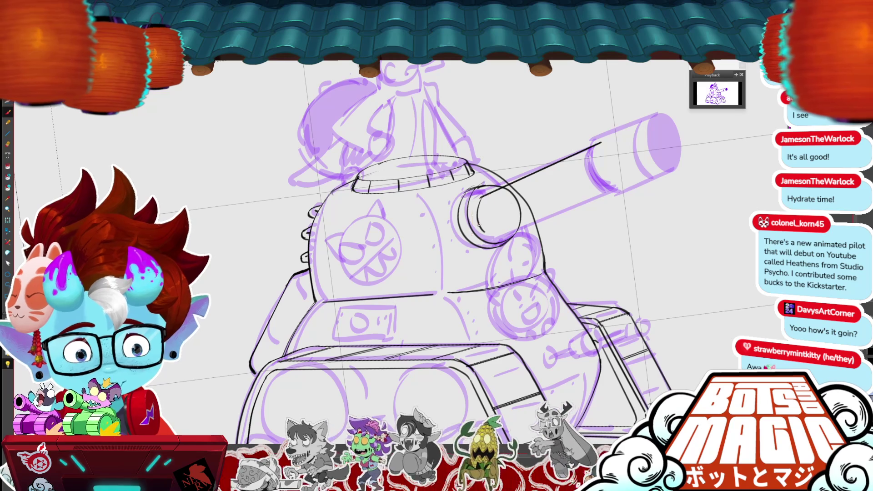
{"action": "key", "text": "ctrl+z"}
{"action": "left_click_drag", "start_coordinate": [495, 196], "coordinate": [495, 229]}
{"action": "left_click", "coordinate": [493, 223]}
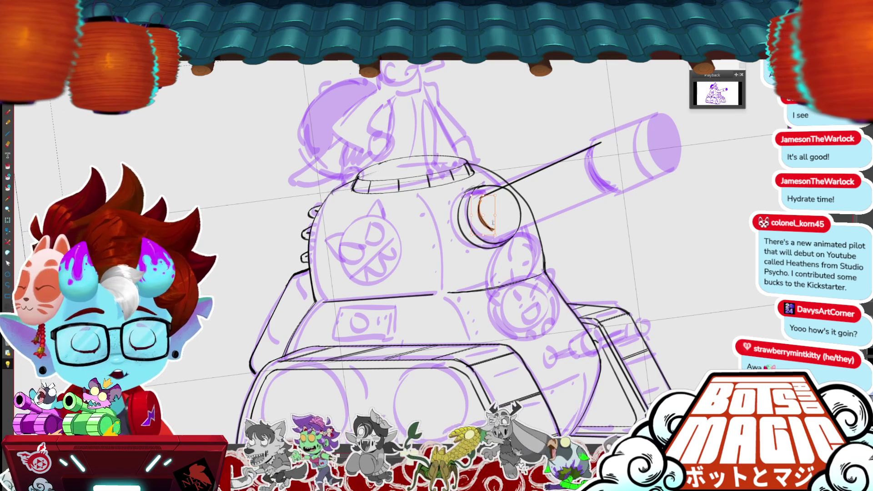
{"action": "key", "text": "Delete"}
{"action": "mouse_move", "coordinate": [483, 195]}
{"action": "left_mouse_down"}
{"action": "mouse_move", "coordinate": [479, 224]}
{"action": "mouse_move", "coordinate": [495, 232]}
{"action": "left_mouse_up"}
{"action": "key", "text": "ctrl+z"}
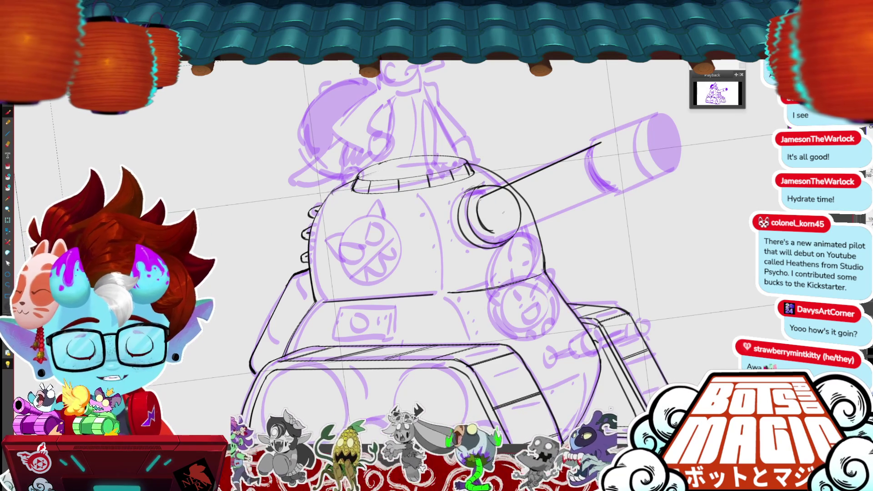
{"action": "key", "text": "ctrl+z"}
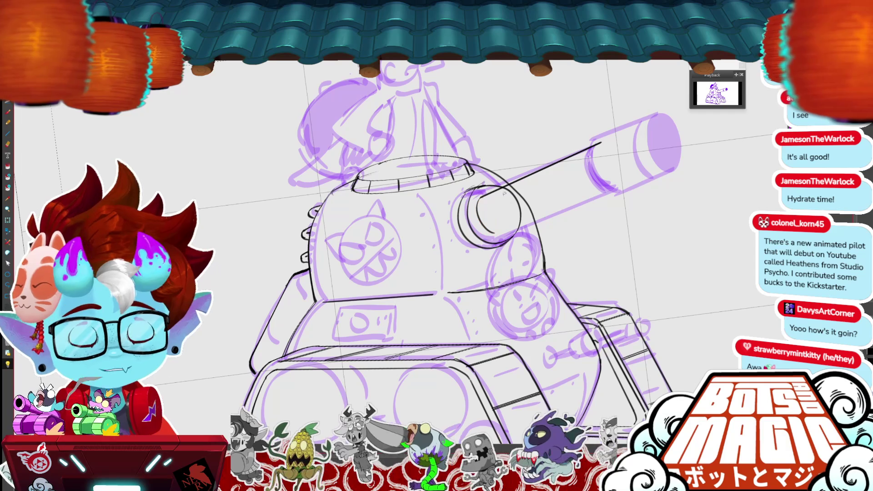
{"action": "left_click_drag", "start_coordinate": [477, 201], "coordinate": [494, 235]}
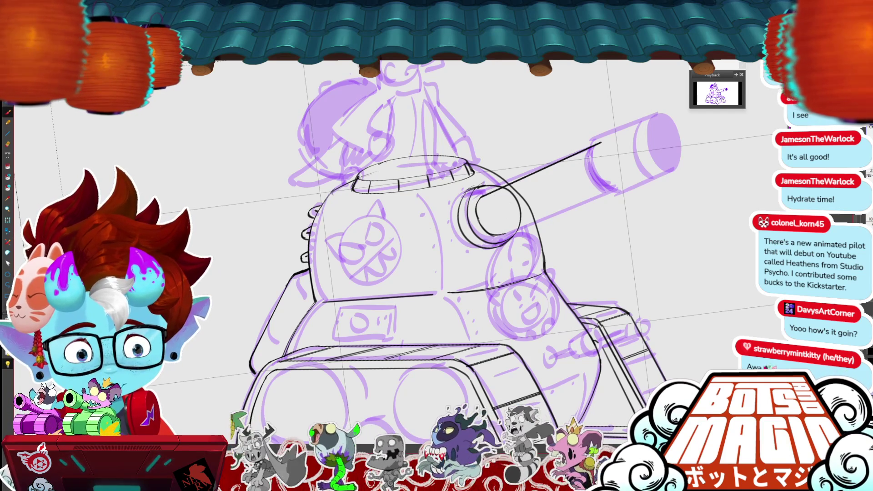
Ink the barrel's lower edge and nudge the upper barrel line slightly up.
{"action": "left_click_drag", "start_coordinate": [496, 234], "coordinate": [622, 182]}
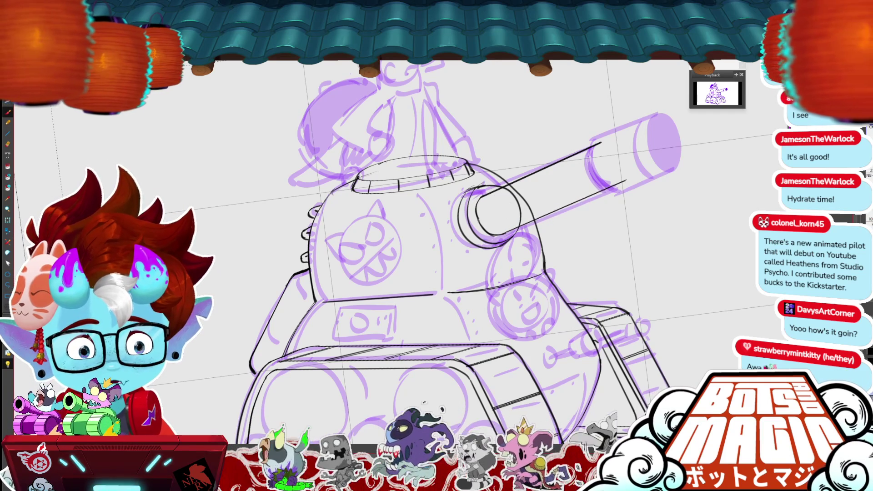
{"action": "left_click", "coordinate": [603, 143]}
{"action": "left_click_drag", "start_coordinate": [603, 143], "coordinate": [610, 136]}
Zoom in on the cannon and draw an ellipse at the muzzle end.
{"action": "left_click", "coordinate": [617, 163]}
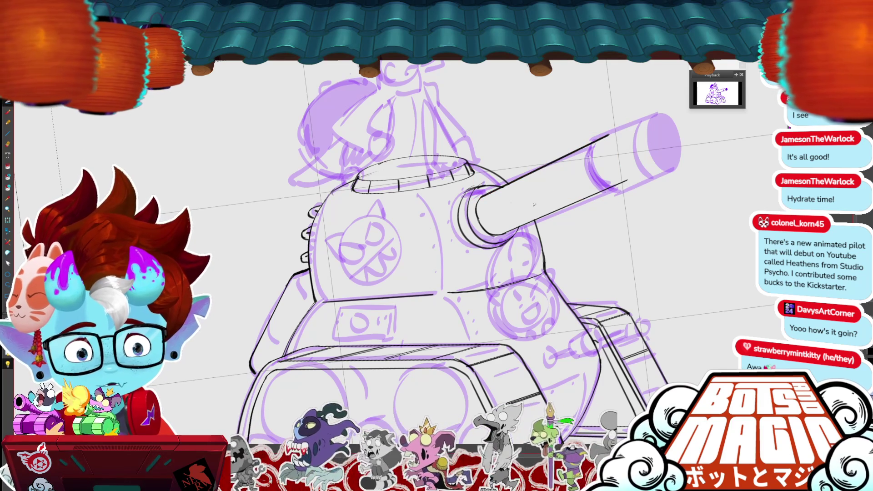
{"action": "scroll", "coordinate": [296, 377], "scroll_direction": "up", "scroll_amount": 2}
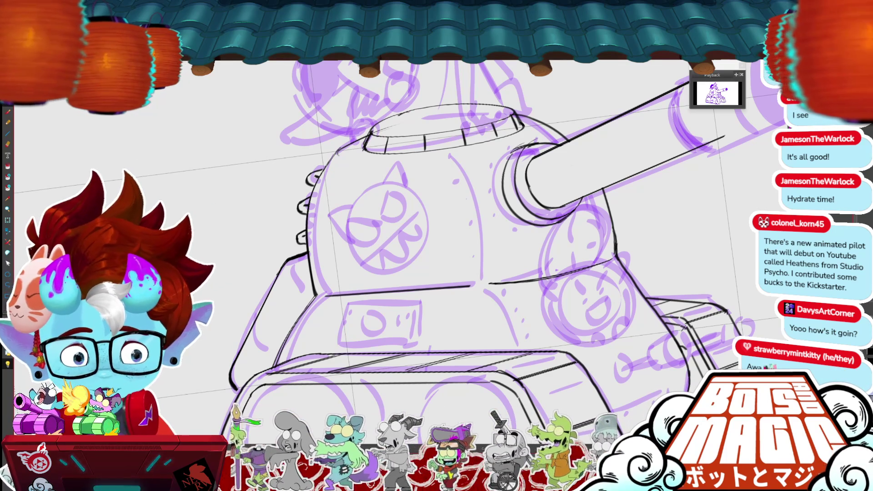
{"action": "key", "text": "minus"}
{"action": "key", "text": "minus"}
{"action": "key", "text": "minus"}
{"action": "key", "text": "minus"}
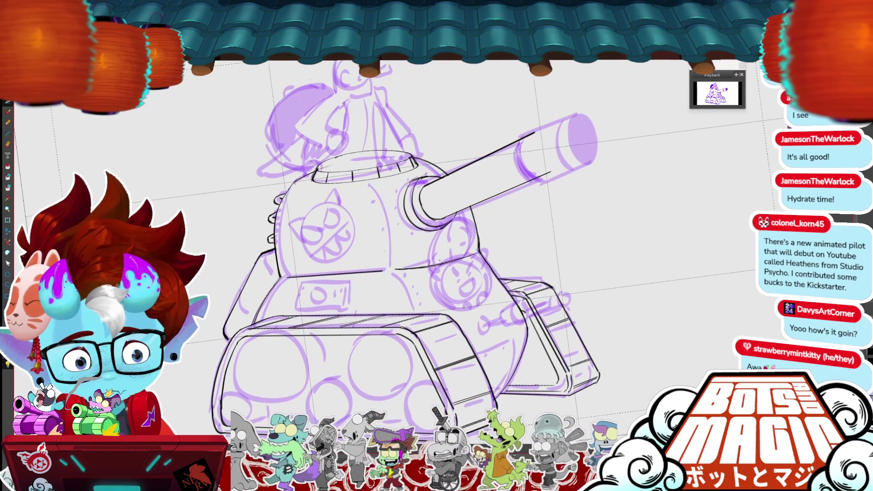
{"action": "key", "text": "plus"}
{"action": "key", "text": "plus"}
{"action": "key", "text": "plus"}
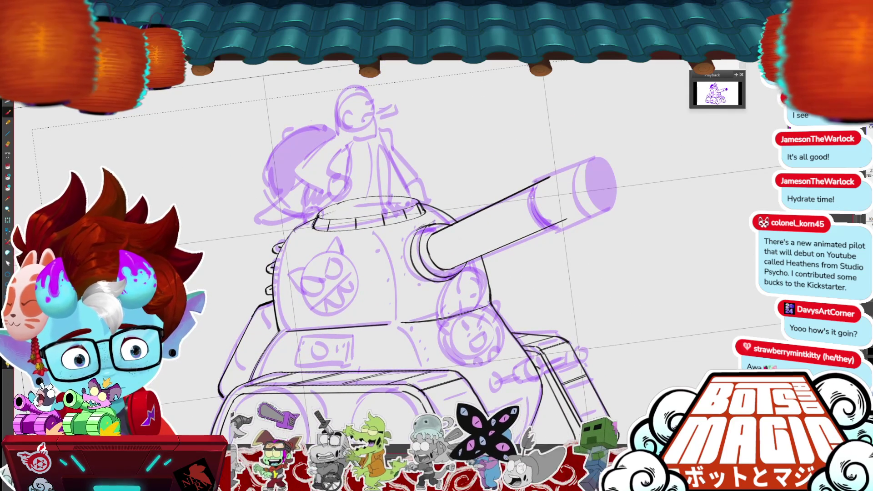
{"action": "mouse_move", "coordinate": [538, 178]}
{"action": "left_mouse_down"}
{"action": "mouse_move", "coordinate": [531, 216]}
{"action": "mouse_move", "coordinate": [546, 228]}
{"action": "left_mouse_up"}
{"action": "key", "text": "ctrl+z"}
{"action": "mouse_move", "coordinate": [546, 178]}
{"action": "left_mouse_down"}
{"action": "mouse_move", "coordinate": [571, 172]}
{"action": "mouse_move", "coordinate": [537, 180]}
{"action": "left_mouse_up"}
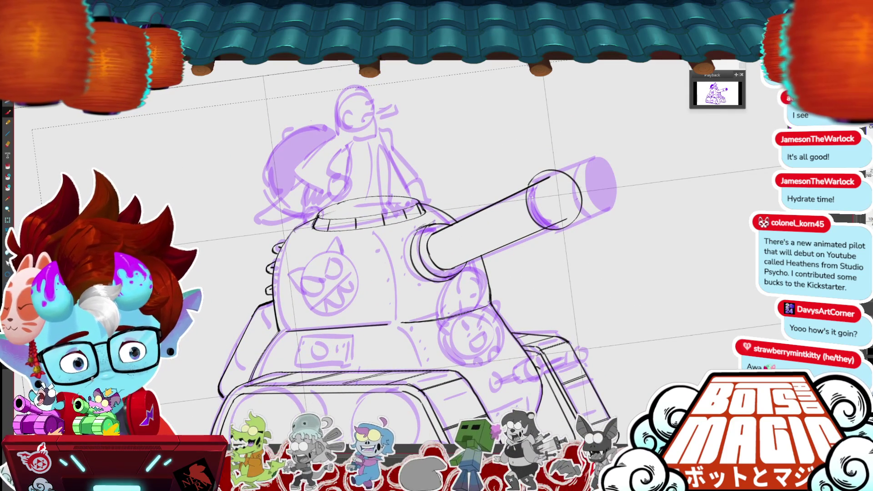
{"action": "key", "text": "ctrl+t"}
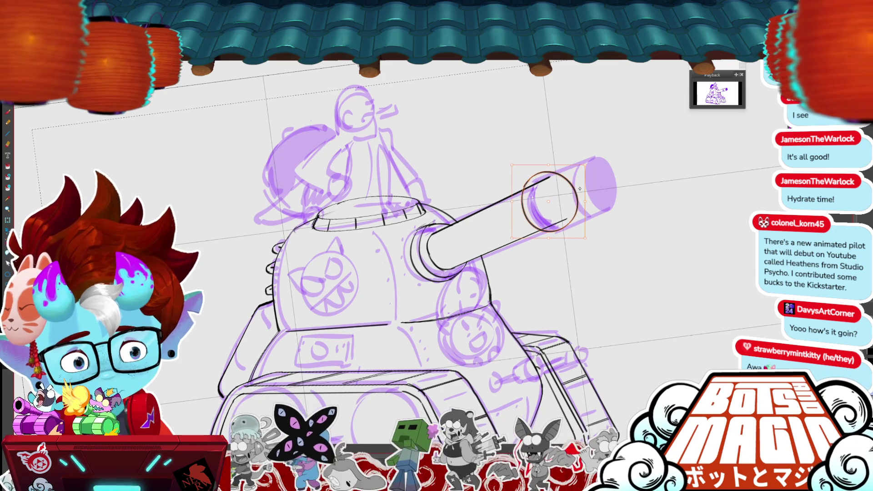
{"action": "key", "text": "Return"}
Extend the barrel's top and lower edges to the muzzle and resize the muzzle ellipse to fit.
{"action": "left_click_drag", "start_coordinate": [619, 201], "coordinate": [627, 180]}
{"action": "left_click_drag", "start_coordinate": [530, 178], "coordinate": [590, 147]}
{"action": "mouse_move", "coordinate": [558, 229]}
{"action": "left_mouse_down"}
{"action": "mouse_move", "coordinate": [615, 209]}
{"action": "mouse_move", "coordinate": [639, 218]}
{"action": "left_mouse_up"}
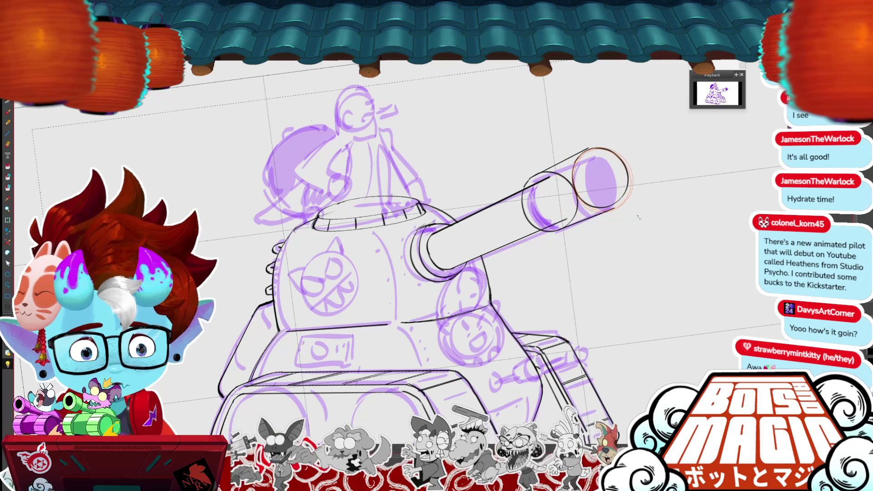
{"action": "key", "text": "ctrl+t"}
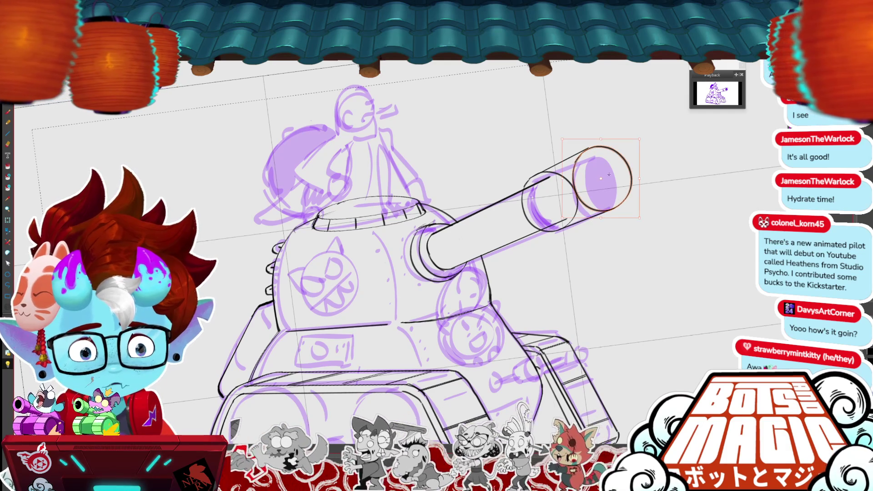
{"action": "left_click_drag", "start_coordinate": [632, 168], "coordinate": [633, 171]}
{"action": "mouse_move", "coordinate": [640, 219]}
{"action": "left_mouse_down"}
{"action": "mouse_move", "coordinate": [630, 178]}
{"action": "mouse_move", "coordinate": [637, 181]}
{"action": "mouse_move", "coordinate": [627, 182]}
{"action": "left_mouse_up"}
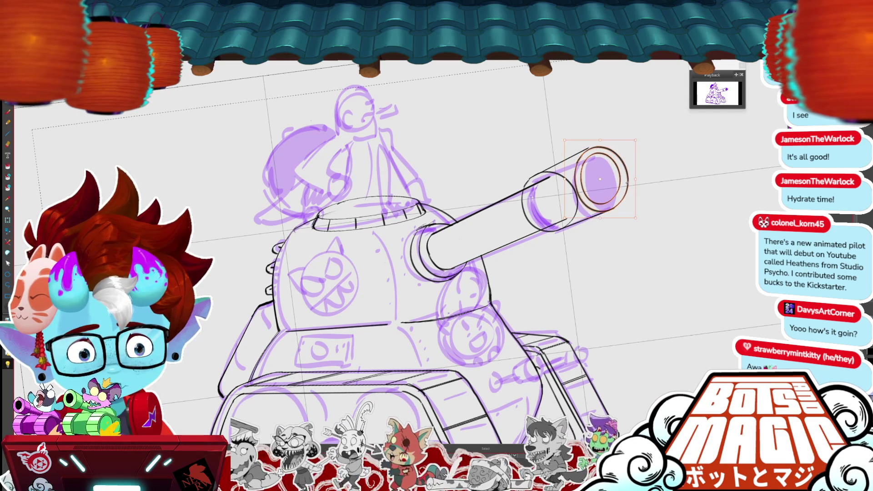
{"action": "key", "text": "Return"}
{"action": "left_click_drag", "start_coordinate": [608, 136], "coordinate": [628, 213]}
{"action": "key", "text": "Return"}
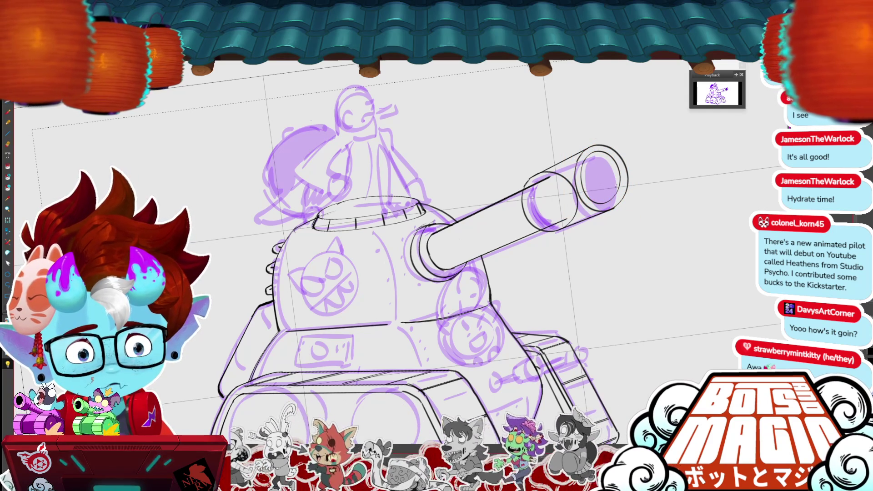
Try an inner muzzle ellipse, then remove it and zoom out to the whole tank.
{"action": "left_click_drag", "start_coordinate": [581, 147], "coordinate": [626, 208]}
{"action": "left_click_drag", "start_coordinate": [625, 148], "coordinate": [623, 147]}
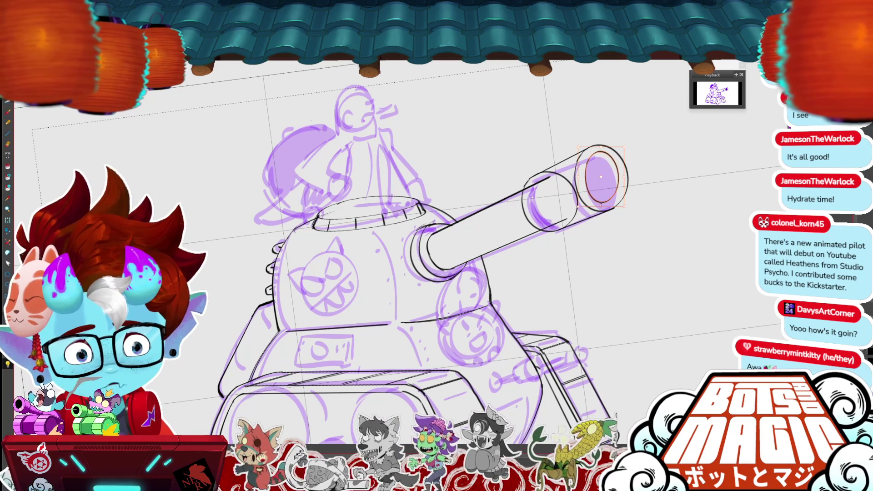
{"action": "left_click_drag", "start_coordinate": [601, 206], "coordinate": [601, 203]}
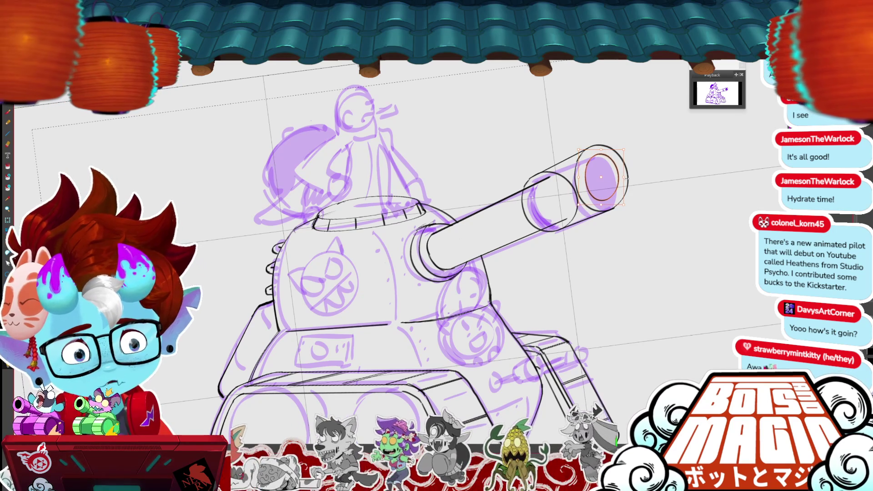
{"action": "left_click_drag", "start_coordinate": [616, 182], "coordinate": [618, 183]}
{"action": "key", "text": "Return"}
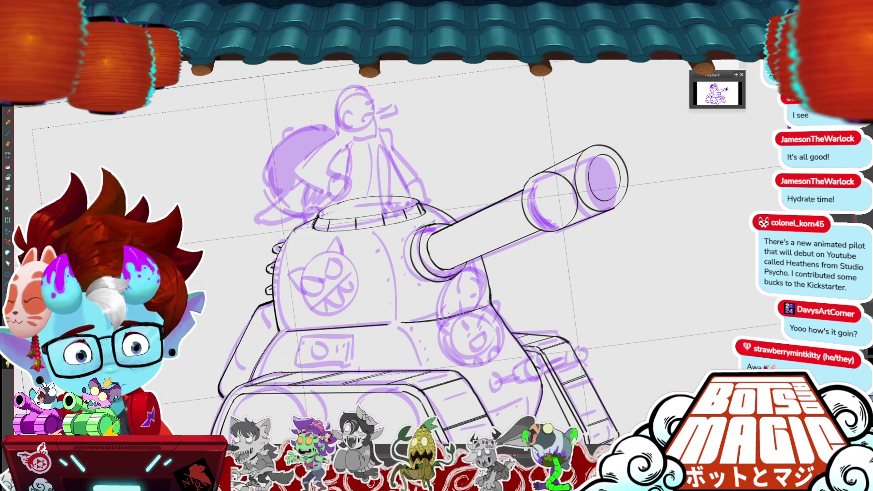
{"action": "key", "text": "ctrl+z"}
{"action": "key", "text": "ctrl+minus"}
{"action": "key", "text": "ctrl+minus"}
{"action": "key", "text": "ctrl+minus"}
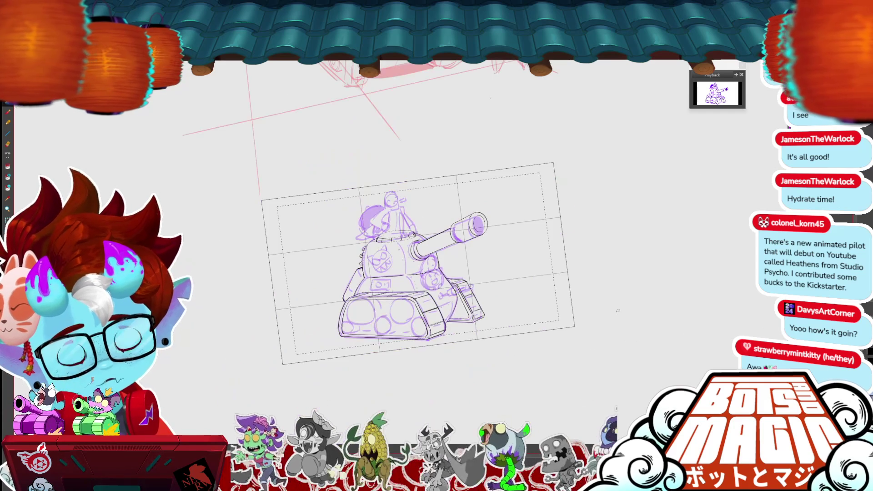
Place a new ellipse at the cannon muzzle and nudge it up slightly.
{"action": "key", "text": "ctrl+plus"}
{"action": "key", "text": "ctrl+plus"}
{"action": "key", "text": "ctrl+plus"}
{"action": "left_click_drag", "start_coordinate": [544, 207], "coordinate": [591, 278]}
{"action": "left_click_drag", "start_coordinate": [598, 227], "coordinate": [598, 224]}
{"action": "left_click", "coordinate": [616, 216]}
{"action": "scroll", "coordinate": [549, 301], "scroll_direction": "down", "scroll_amount": 2}
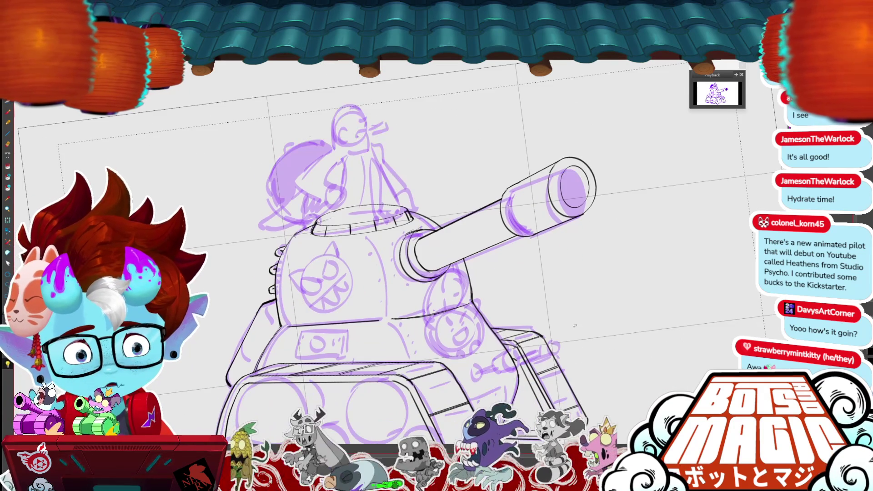
{"action": "scroll", "coordinate": [436, 273], "scroll_direction": "up", "scroll_amount": 3}
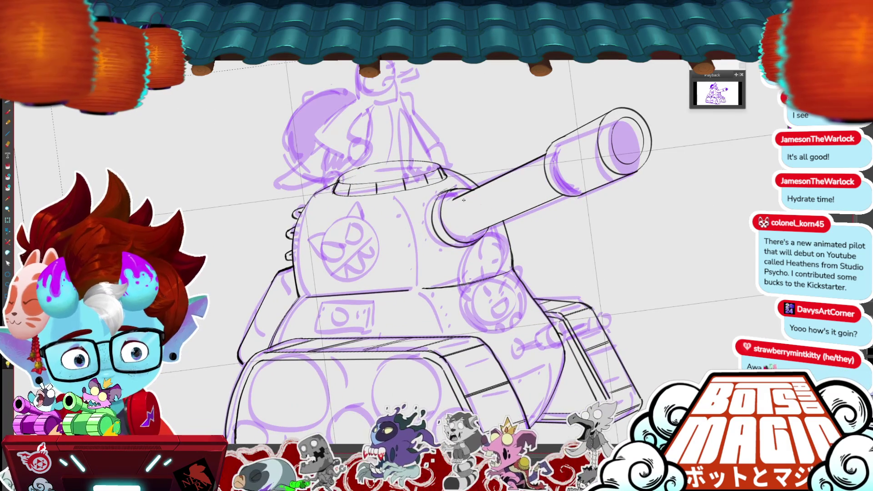
{"action": "scroll", "coordinate": [460, 229], "scroll_direction": "up", "scroll_amount": 2}
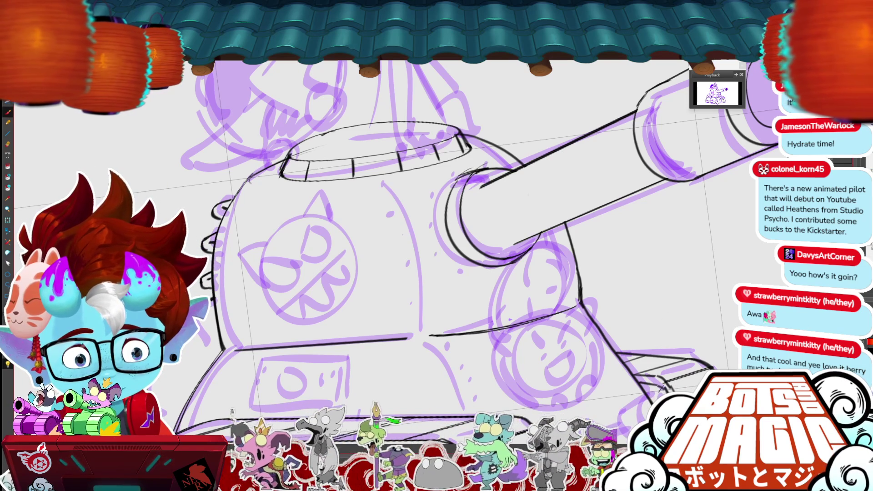
Ink the curve where the barrel meets its collar, redrawing it until clean.
{"action": "mouse_move", "coordinate": [485, 183]}
{"action": "left_mouse_down"}
{"action": "mouse_move", "coordinate": [475, 195]}
{"action": "mouse_move", "coordinate": [477, 229]}
{"action": "left_mouse_up"}
{"action": "left_click_drag", "start_coordinate": [530, 238], "coordinate": [476, 223]}
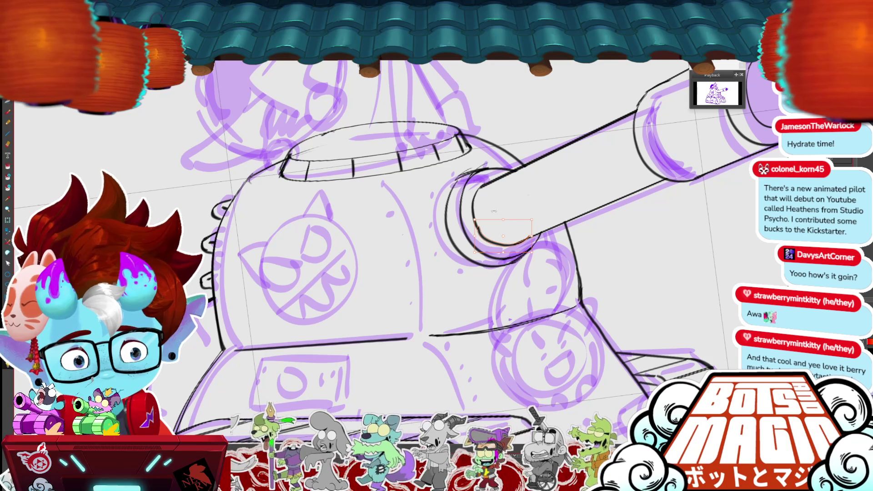
{"action": "key", "text": "ctrl+z"}
{"action": "left_click_drag", "start_coordinate": [524, 246], "coordinate": [478, 229]}
{"action": "key", "text": "ctrl+z"}
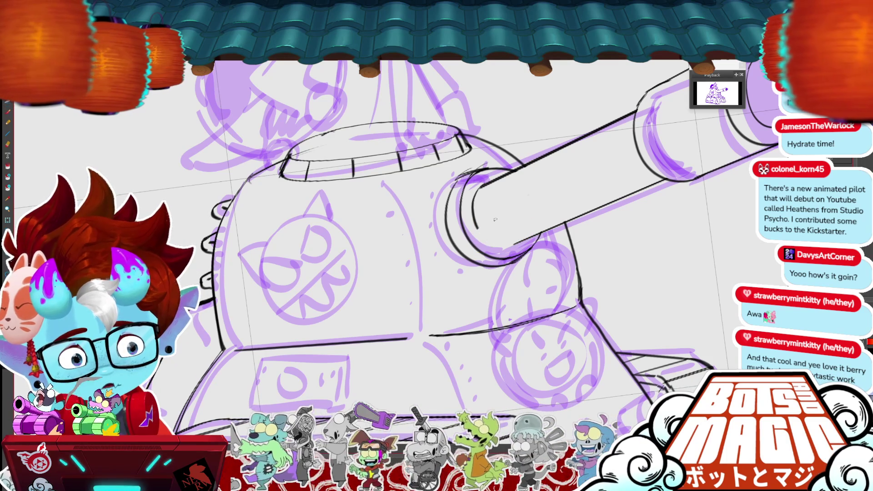
{"action": "left_click_drag", "start_coordinate": [522, 248], "coordinate": [476, 224]}
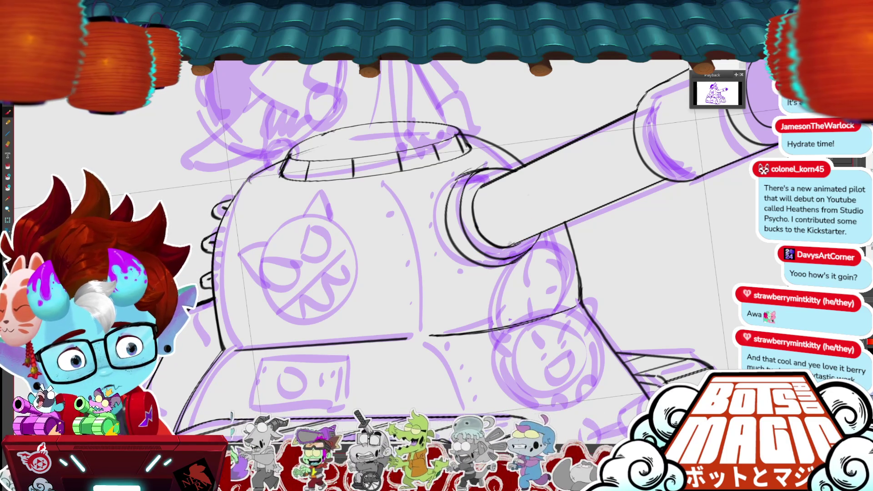
{"action": "key", "text": "ctrl+z"}
{"action": "left_click_drag", "start_coordinate": [524, 248], "coordinate": [476, 223]}
{"action": "key", "text": "ctrl+z"}
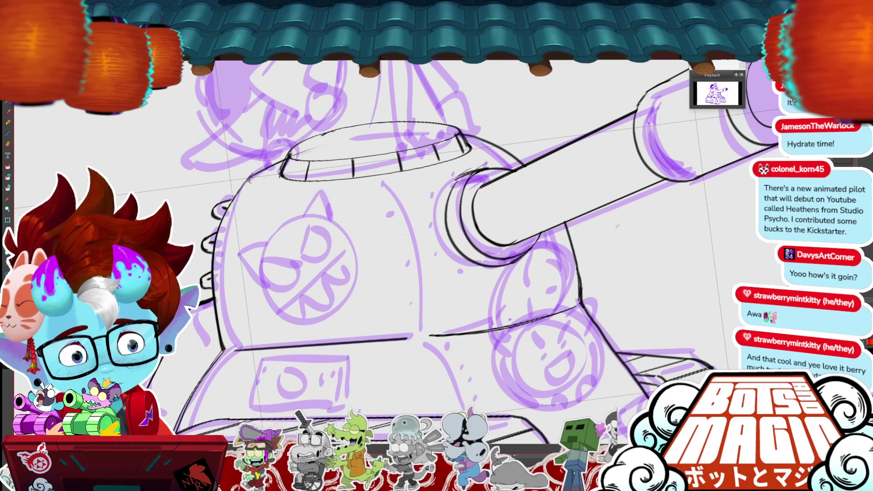
{"action": "left_click_drag", "start_coordinate": [517, 244], "coordinate": [475, 226]}
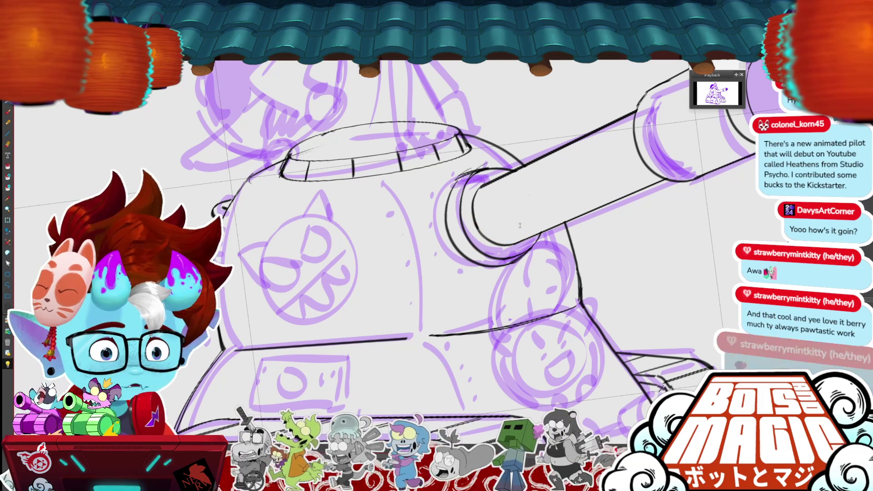
{"action": "scroll", "coordinate": [520, 225], "scroll_direction": "up", "scroll_amount": 3}
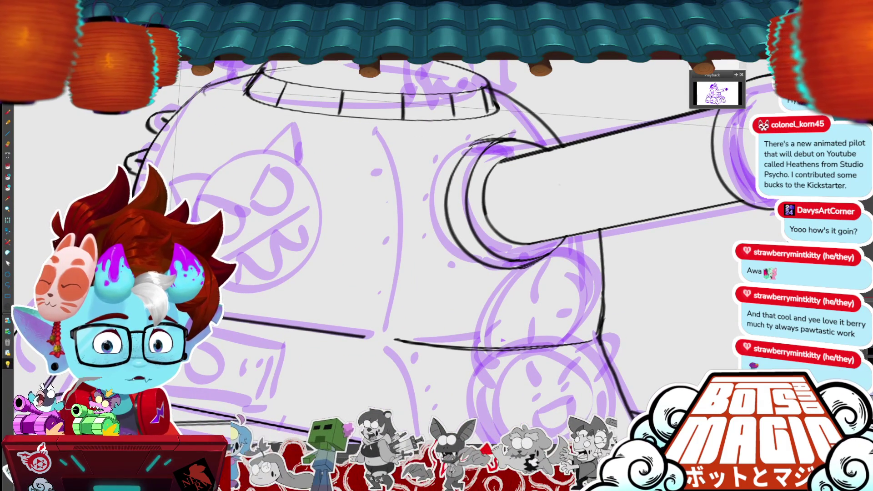
{"action": "scroll", "coordinate": [410, 241], "scroll_direction": "down", "scroll_amount": 10}
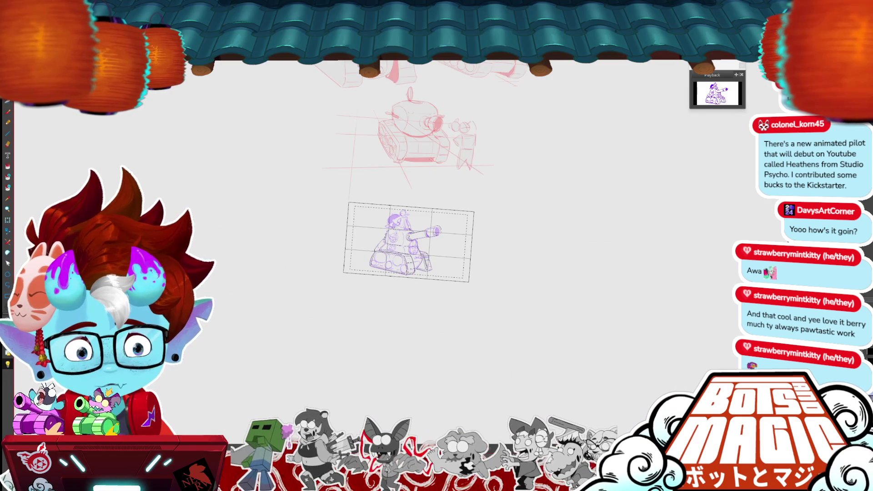
{"action": "scroll", "coordinate": [389, 240], "scroll_direction": "up", "scroll_amount": 10}
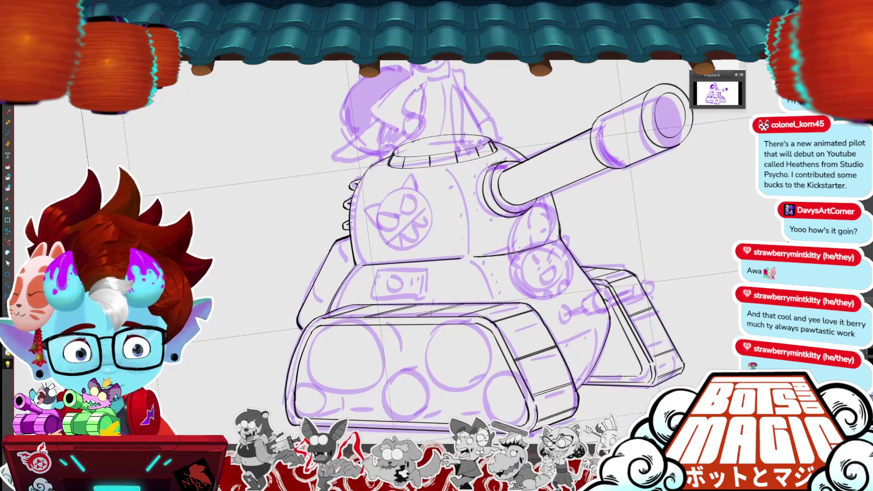
Ink the curved seam along the turret's base and nudge it into position.
{"action": "key", "text": "minus"}
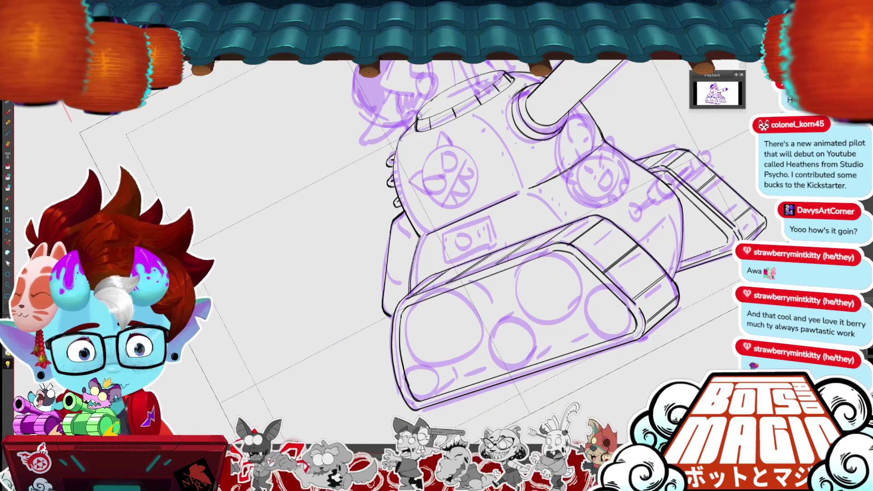
{"action": "left_click_drag", "start_coordinate": [427, 233], "coordinate": [607, 146]}
{"action": "key", "text": "ctrl+z"}
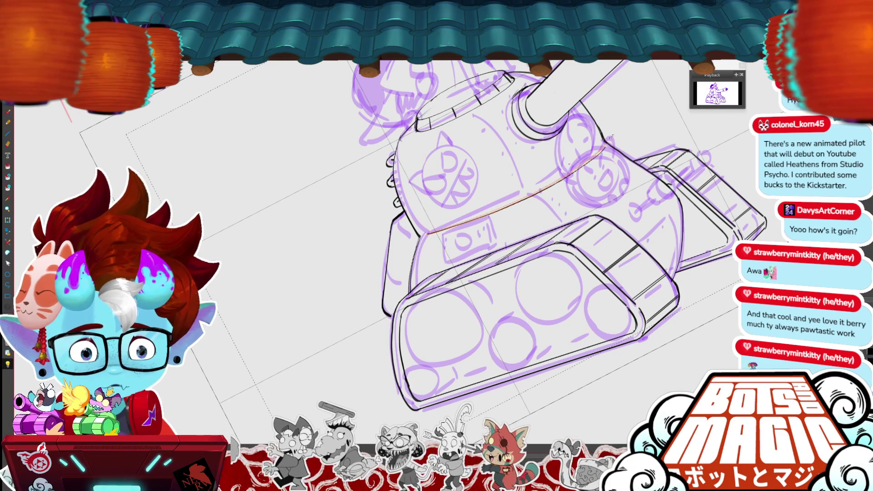
{"action": "left_click_drag", "start_coordinate": [393, 213], "coordinate": [398, 214]}
{"action": "key", "text": "ctrl+z"}
{"action": "key", "text": "ctrl+y"}
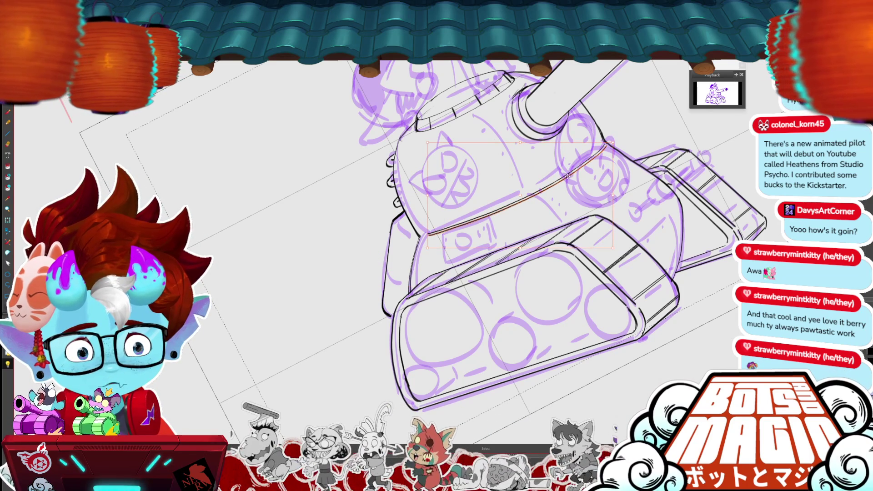
{"action": "left_click_drag", "start_coordinate": [568, 176], "coordinate": [565, 173]}
{"action": "left_click_drag", "start_coordinate": [438, 224], "coordinate": [423, 186]}
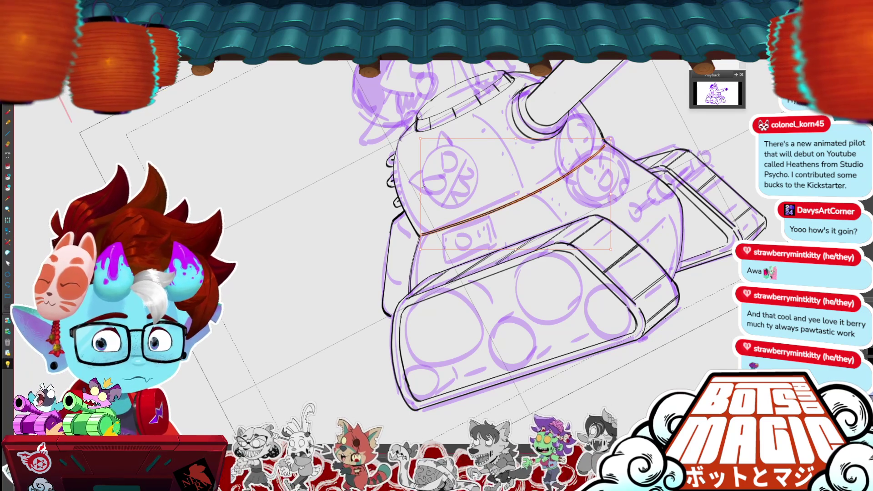
{"action": "scroll", "coordinate": [423, 187], "scroll_direction": "up", "scroll_amount": 2}
{"action": "scroll", "coordinate": [501, 227], "scroll_direction": "down", "scroll_amount": 1}
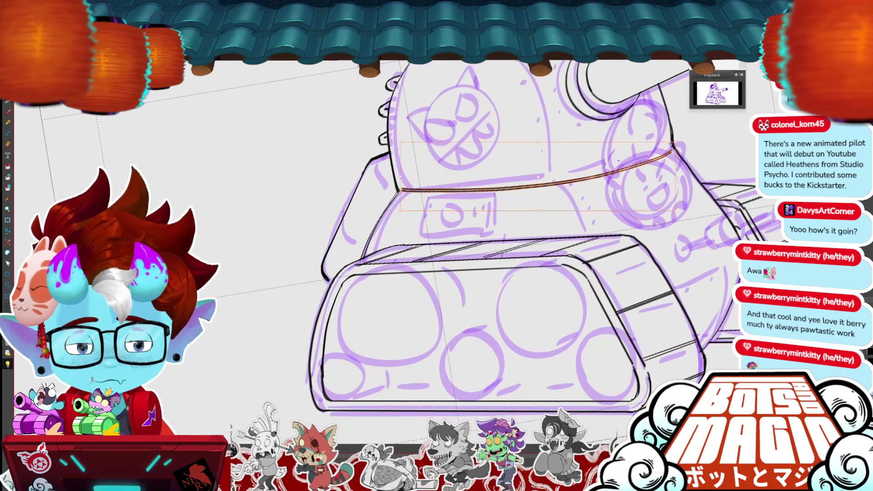
Outline the front panel with bold edges and add a rivet at its bottom-left corner.
{"action": "mouse_move", "coordinate": [423, 195]}
{"action": "left_mouse_down"}
{"action": "mouse_move", "coordinate": [413, 228]}
{"action": "mouse_move", "coordinate": [421, 236]}
{"action": "left_mouse_up"}
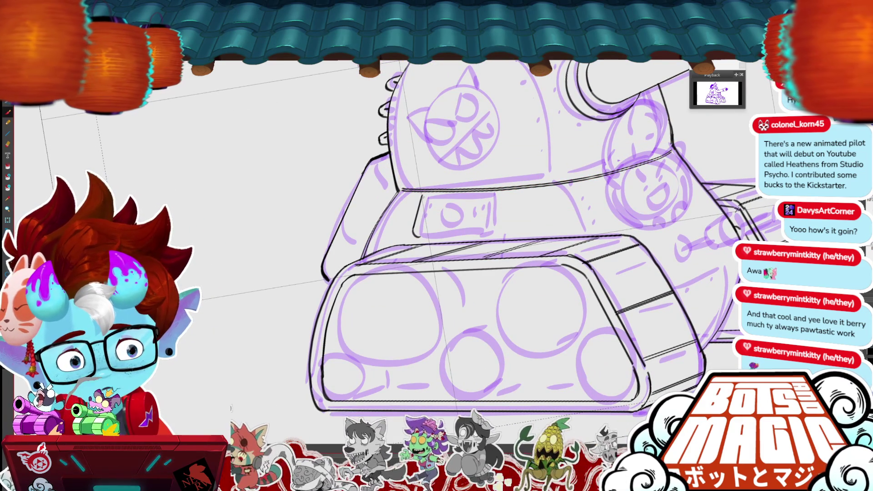
{"action": "mouse_move", "coordinate": [426, 194]}
{"action": "left_mouse_down"}
{"action": "mouse_move", "coordinate": [493, 193]}
{"action": "mouse_move", "coordinate": [503, 200]}
{"action": "mouse_move", "coordinate": [501, 234]}
{"action": "left_mouse_up"}
{"action": "mouse_move", "coordinate": [503, 204]}
{"action": "left_mouse_down"}
{"action": "mouse_move", "coordinate": [500, 237]}
{"action": "mouse_move", "coordinate": [485, 229]}
{"action": "mouse_move", "coordinate": [493, 201]}
{"action": "left_mouse_up"}
{"action": "mouse_move", "coordinate": [501, 237]}
{"action": "left_mouse_down"}
{"action": "mouse_move", "coordinate": [423, 240]}
{"action": "mouse_move", "coordinate": [413, 232]}
{"action": "mouse_move", "coordinate": [446, 230]}
{"action": "left_mouse_up"}
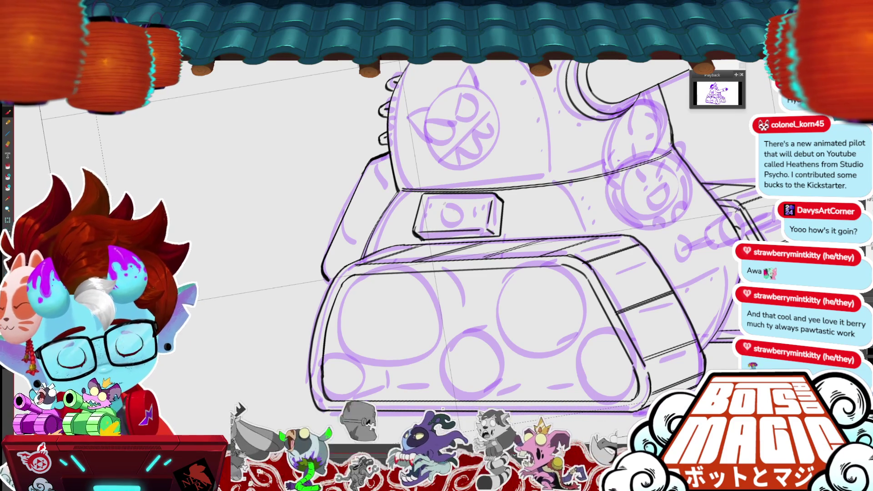
{"action": "left_click_drag", "start_coordinate": [422, 222], "coordinate": [422, 223]}
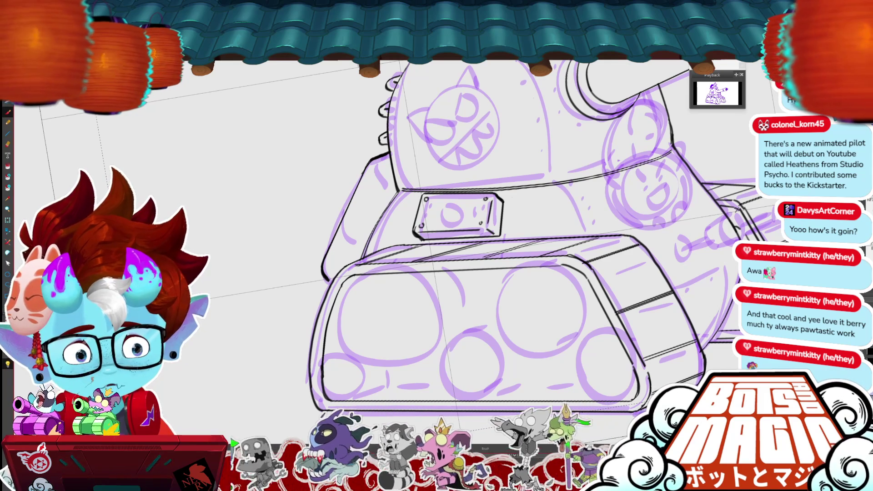
{"action": "scroll", "coordinate": [455, 228], "scroll_direction": "down", "scroll_amount": 3}
{"action": "scroll", "coordinate": [455, 228], "scroll_direction": "up", "scroll_amount": 1}
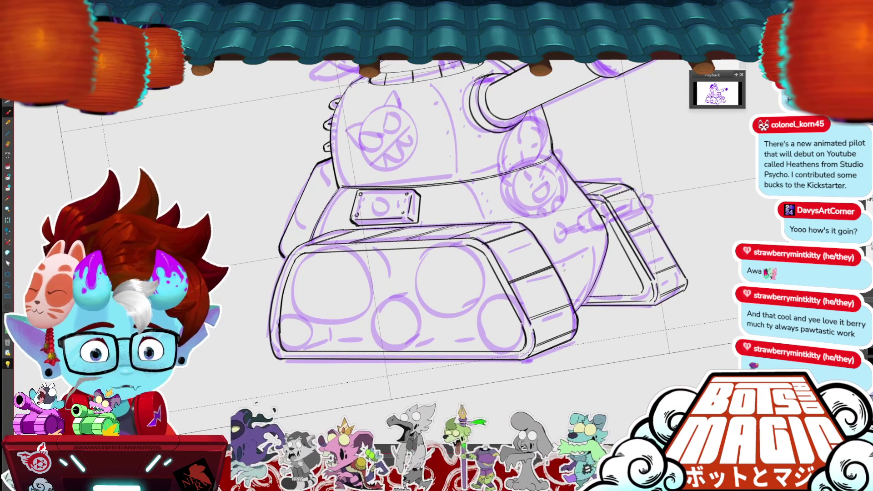
Ink the right track's top edge and the vertical line at its corner.
{"action": "left_click_drag", "start_coordinate": [548, 259], "coordinate": [596, 236]}
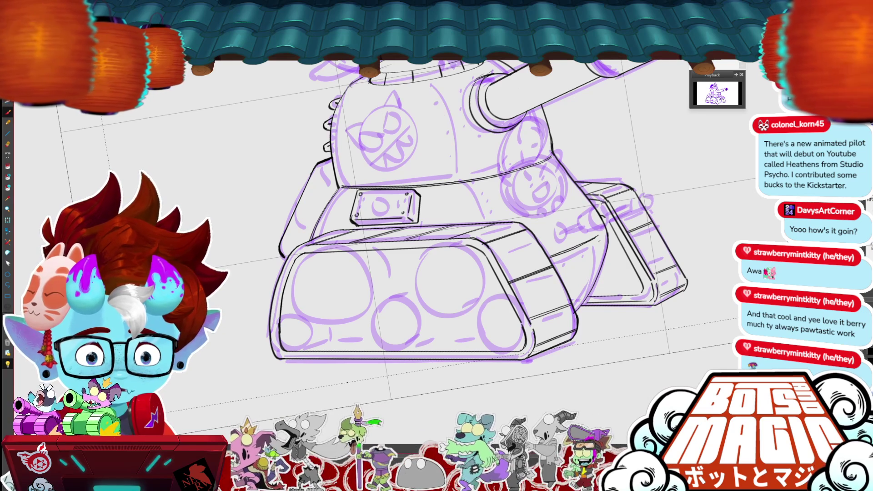
{"action": "left_click_drag", "start_coordinate": [553, 256], "coordinate": [601, 235]}
{"action": "key", "text": "ctrl+z"}
{"action": "left_click_drag", "start_coordinate": [560, 253], "coordinate": [599, 235]}
{"action": "left_click_drag", "start_coordinate": [553, 257], "coordinate": [603, 235]}
{"action": "mouse_move", "coordinate": [548, 257]}
{"action": "left_mouse_down"}
{"action": "mouse_move", "coordinate": [600, 237]}
{"action": "mouse_move", "coordinate": [597, 285]}
{"action": "left_mouse_up"}
{"action": "left_click_drag", "start_coordinate": [601, 237], "coordinate": [598, 274]}
{"action": "key", "text": "ctrl+z"}
{"action": "left_click_drag", "start_coordinate": [602, 235], "coordinate": [600, 271]}
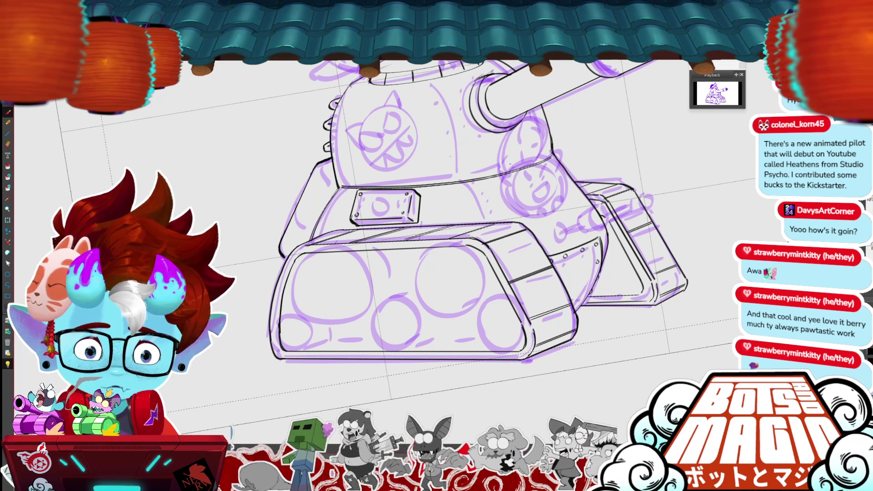
Zoom out and briefly hide the purple sketch to check the lineart.
{"action": "key", "text": "ctrl+minus"}
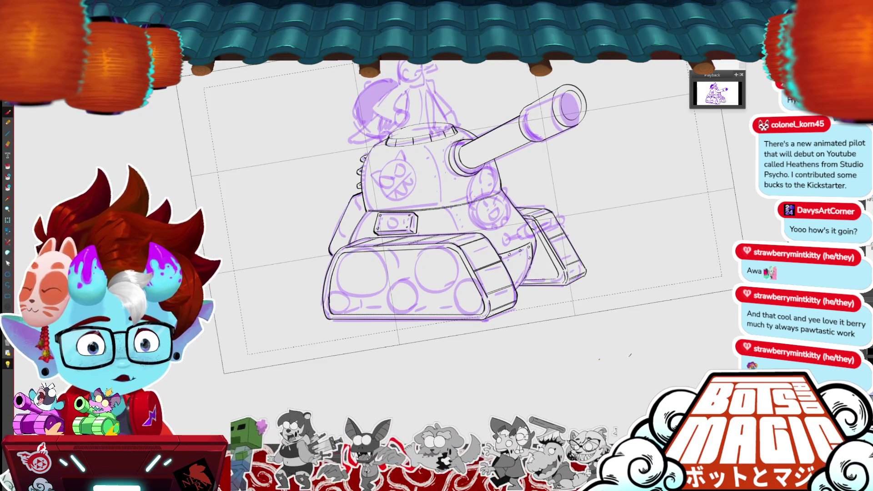
{"action": "key", "text": "v"}
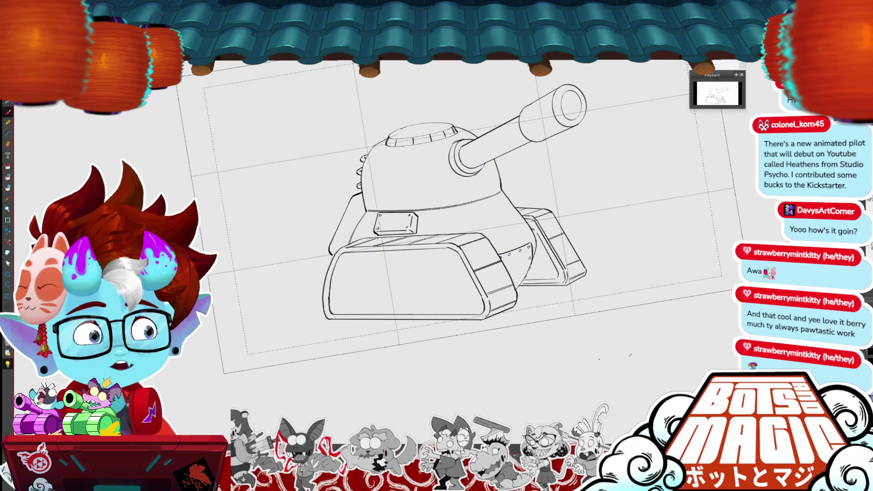
{"action": "key", "text": "v"}
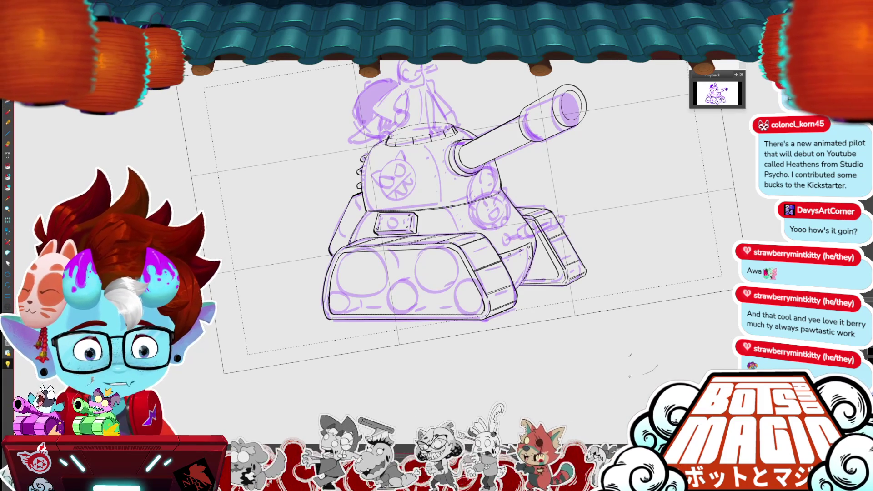
{"action": "key", "text": "ctrl+plus"}
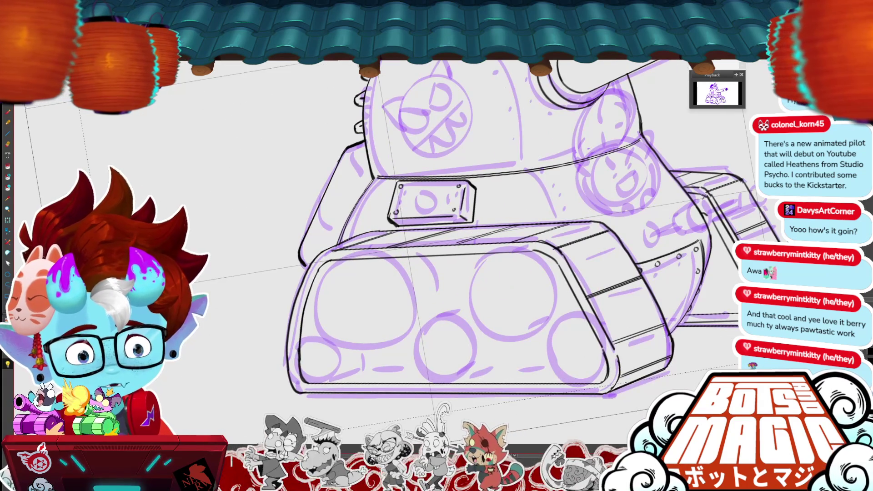
{"action": "scroll", "coordinate": [501, 273], "scroll_direction": "up", "scroll_amount": 3}
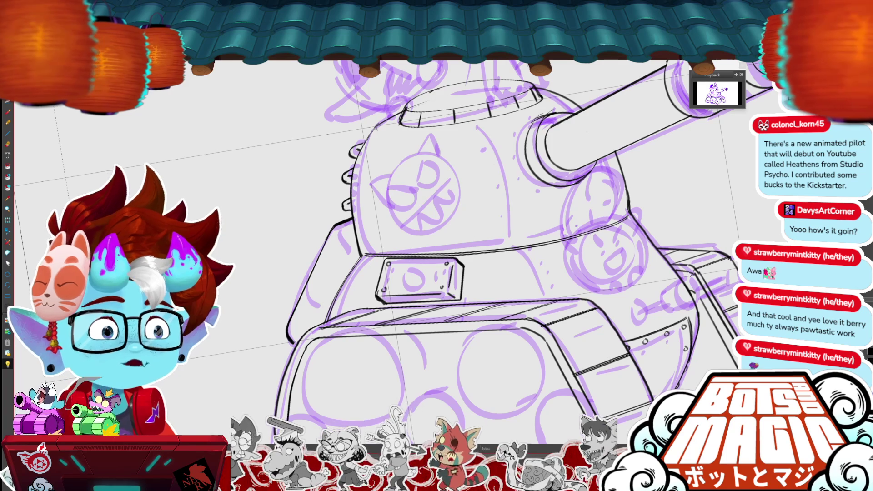
{"action": "scroll", "coordinate": [500, 272], "scroll_direction": "up", "scroll_amount": 1}
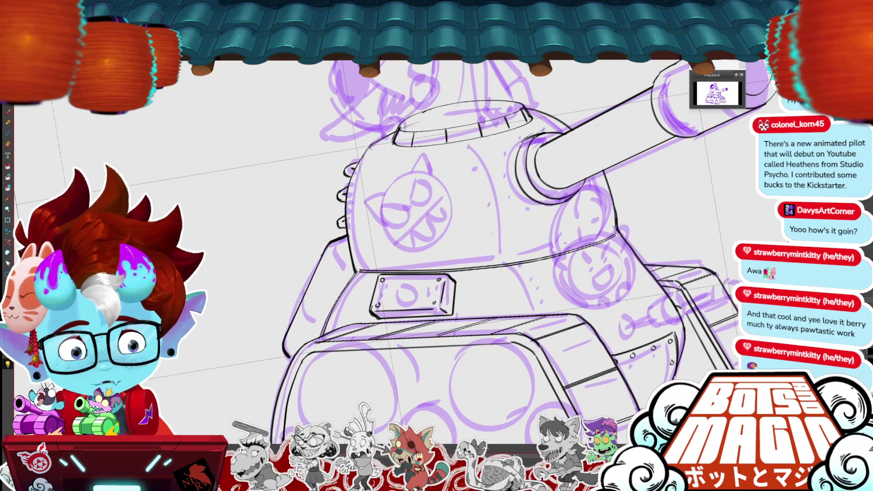
{"action": "key", "text": "ctrl+minus"}
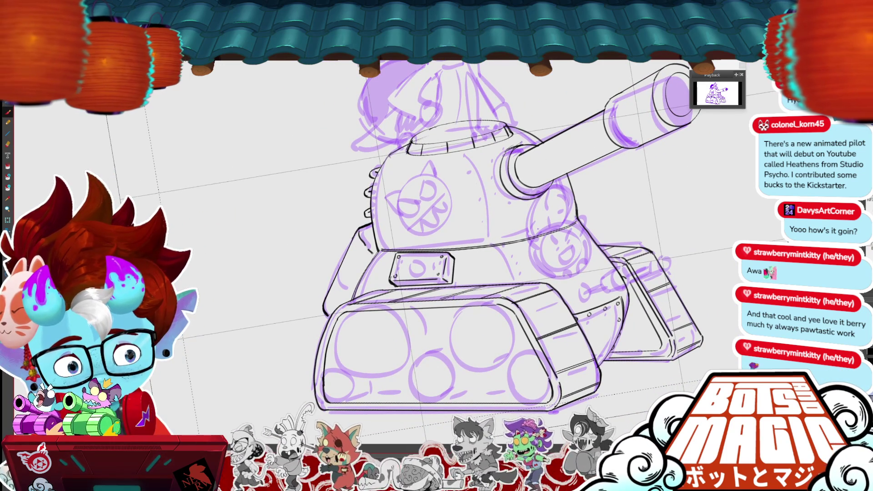
Ink the hull's front-left edge and outline the small window on its left side.
{"action": "left_click_drag", "start_coordinate": [340, 268], "coordinate": [354, 289]}
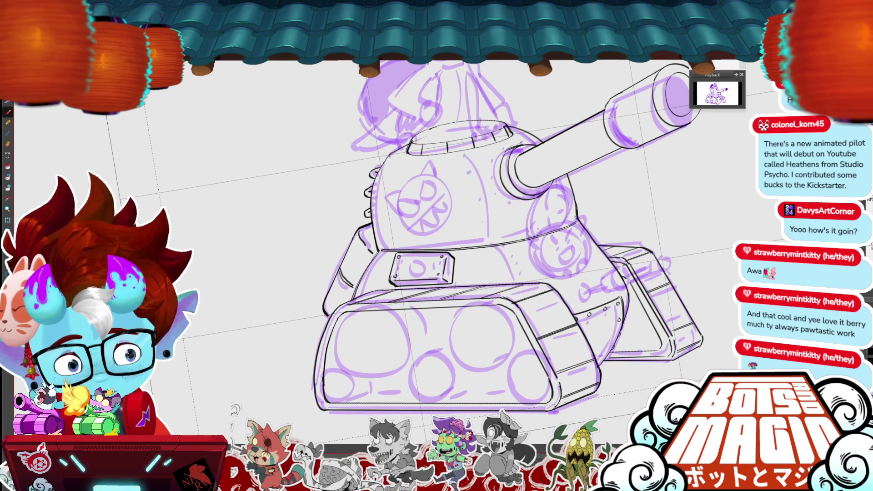
{"action": "left_click_drag", "start_coordinate": [340, 260], "coordinate": [333, 274]}
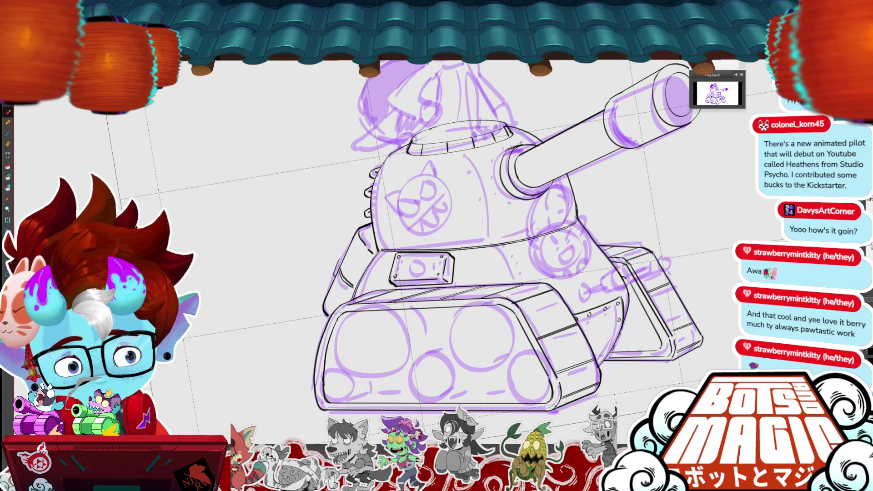
{"action": "mouse_move", "coordinate": [355, 245]}
{"action": "left_mouse_down"}
{"action": "mouse_move", "coordinate": [346, 264]}
{"action": "mouse_move", "coordinate": [368, 257]}
{"action": "mouse_move", "coordinate": [351, 277]}
{"action": "mouse_move", "coordinate": [359, 271]}
{"action": "left_mouse_up"}
{"action": "key", "text": "ctrl+z"}
{"action": "key", "text": "ctrl+z"}
{"action": "key", "text": "ctrl+z"}
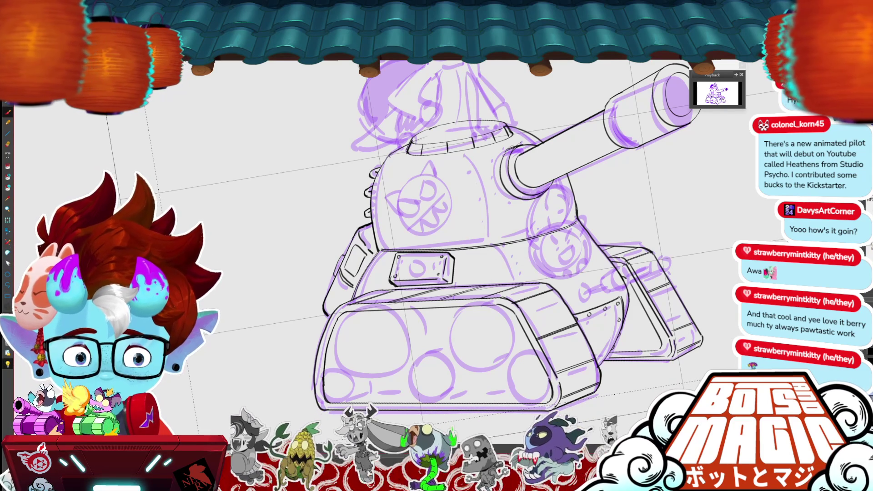
{"action": "scroll", "coordinate": [469, 226], "scroll_direction": "down", "scroll_amount": 3}
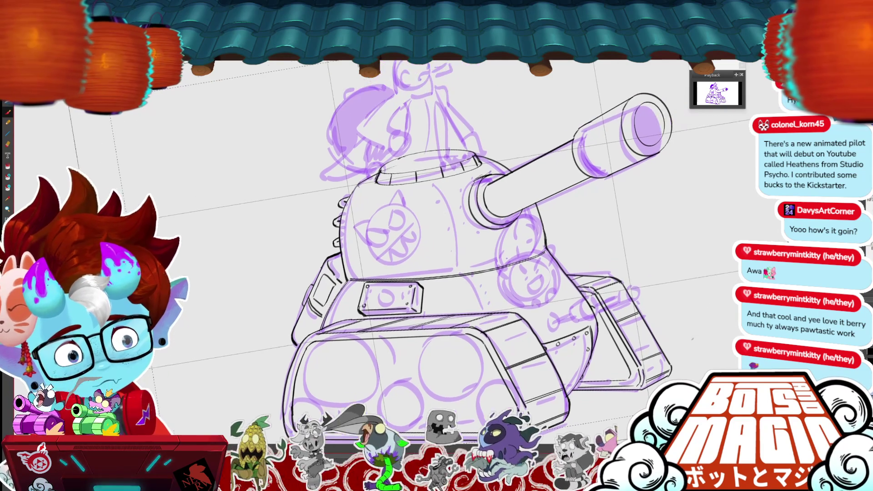
{"action": "scroll", "coordinate": [470, 226], "scroll_direction": "up", "scroll_amount": 5}
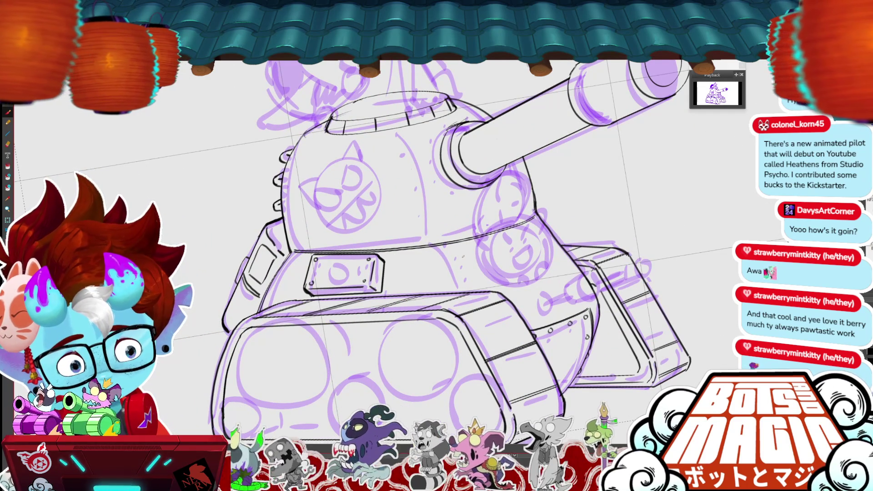
Ink the curved band around the turret and stretch it slightly to the left.
{"action": "left_click_drag", "start_coordinate": [453, 258], "coordinate": [469, 292]}
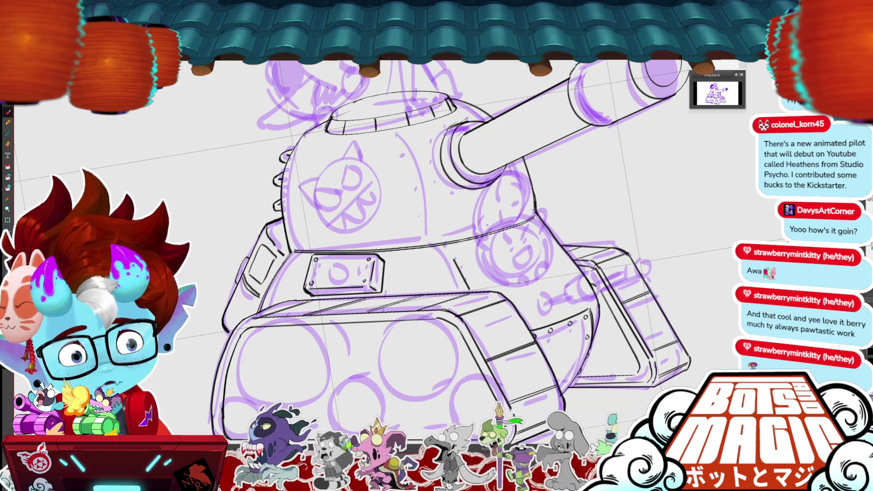
{"action": "key", "text": "ctrl+plus"}
{"action": "left_click_drag", "start_coordinate": [309, 269], "coordinate": [609, 221]}
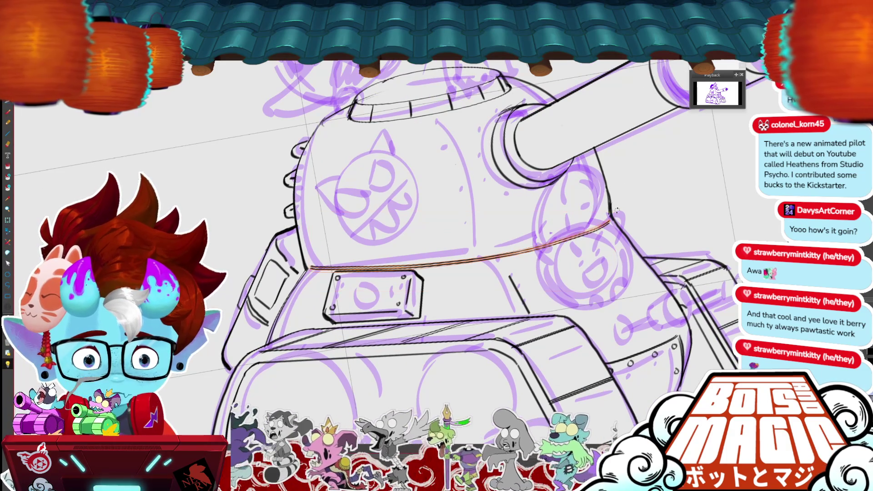
{"action": "key", "text": "alt+s"}
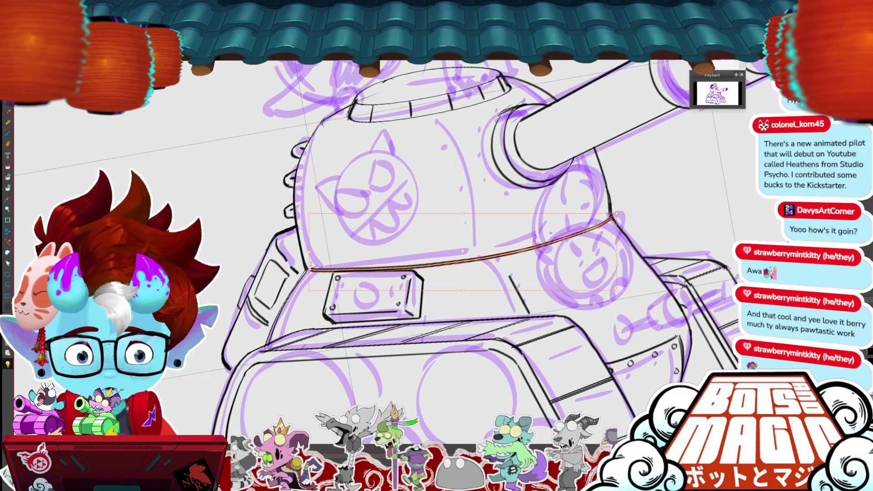
{"action": "left_click_drag", "start_coordinate": [313, 240], "coordinate": [308, 240]}
{"action": "key", "text": "Return"}
{"action": "key", "text": "ctrl+minus"}
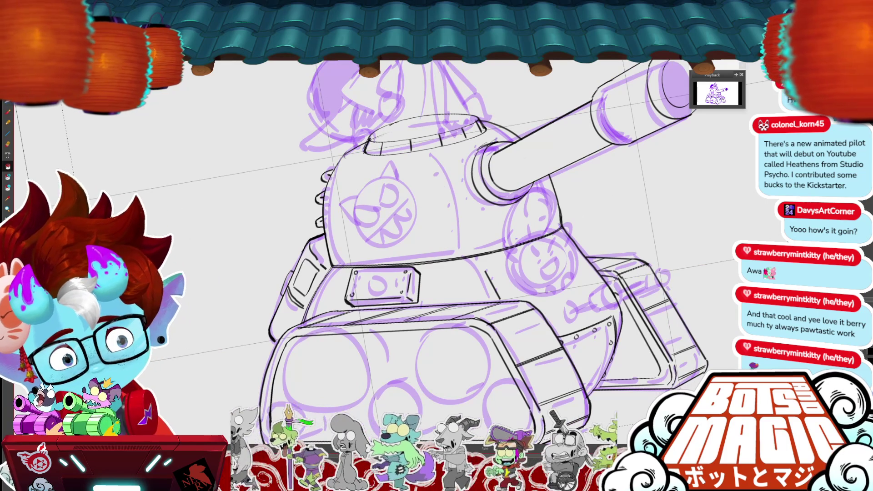
Ink the hull edge beside the turret and nudge it into place with Ctrl+T.
{"action": "left_click_drag", "start_coordinate": [487, 272], "coordinate": [565, 242]}
{"action": "key", "text": "ctrl+t"}
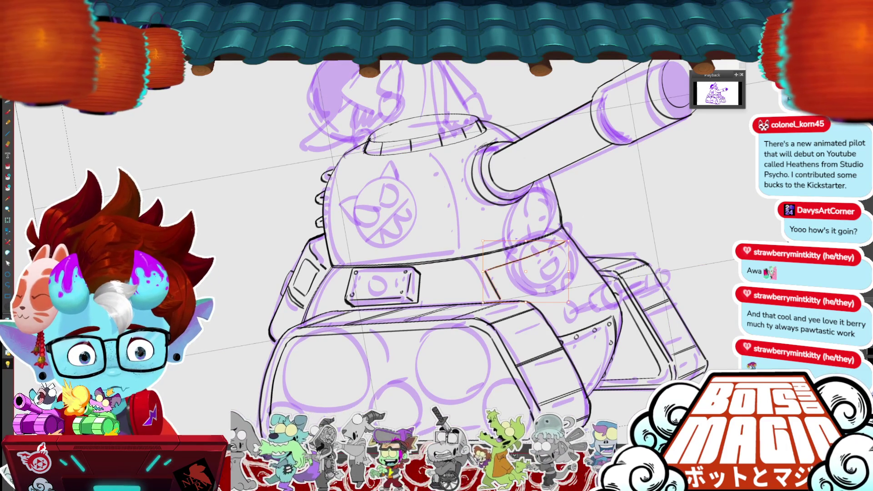
{"action": "left_click_drag", "start_coordinate": [580, 221], "coordinate": [588, 226]}
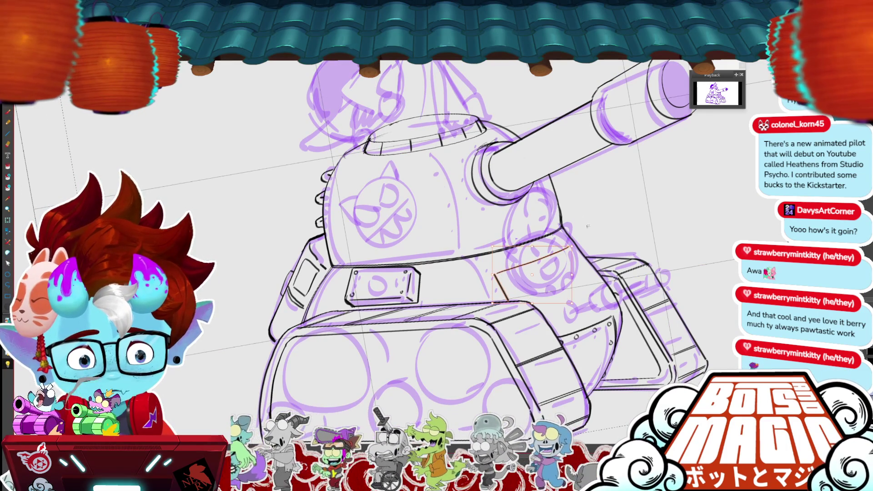
{"action": "key", "text": "Return"}
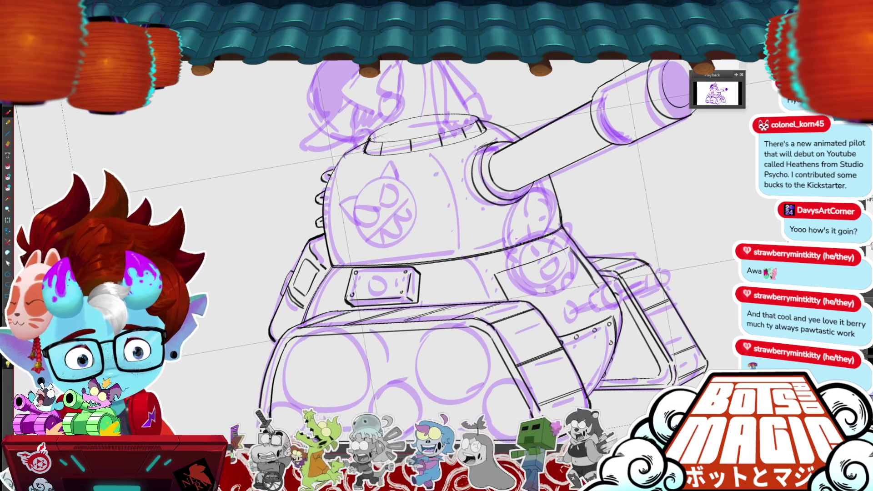
Ink two lines along the right track, then fit the whole page in view.
{"action": "left_click_drag", "start_coordinate": [596, 296], "coordinate": [550, 317]}
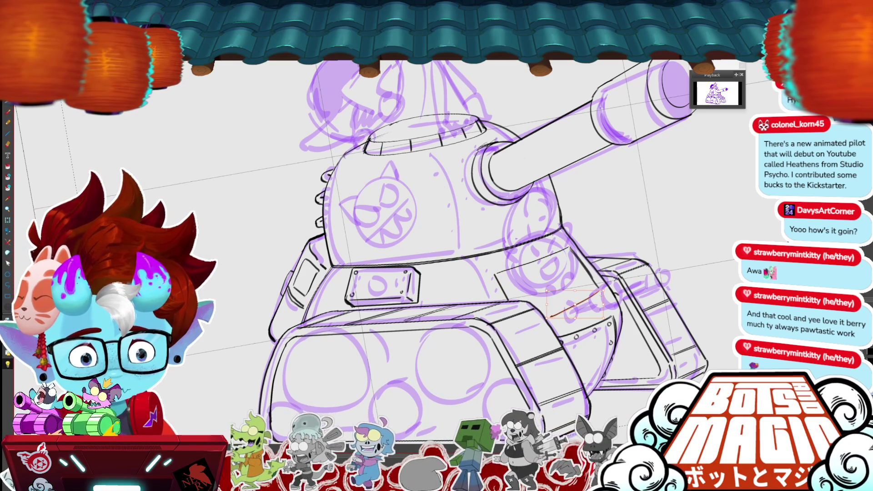
{"action": "key", "text": "ctrl+z"}
{"action": "left_click_drag", "start_coordinate": [596, 290], "coordinate": [550, 310]}
{"action": "left_click_drag", "start_coordinate": [598, 288], "coordinate": [545, 311]}
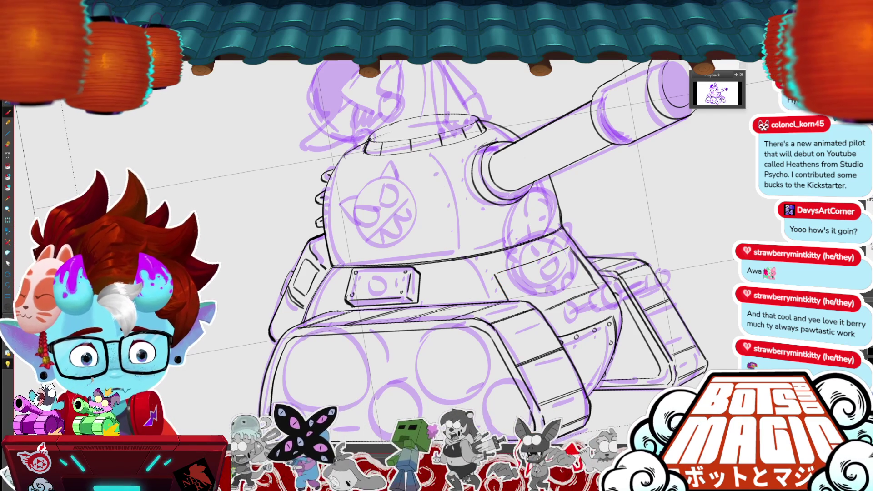
{"action": "key", "text": "ctrl+0"}
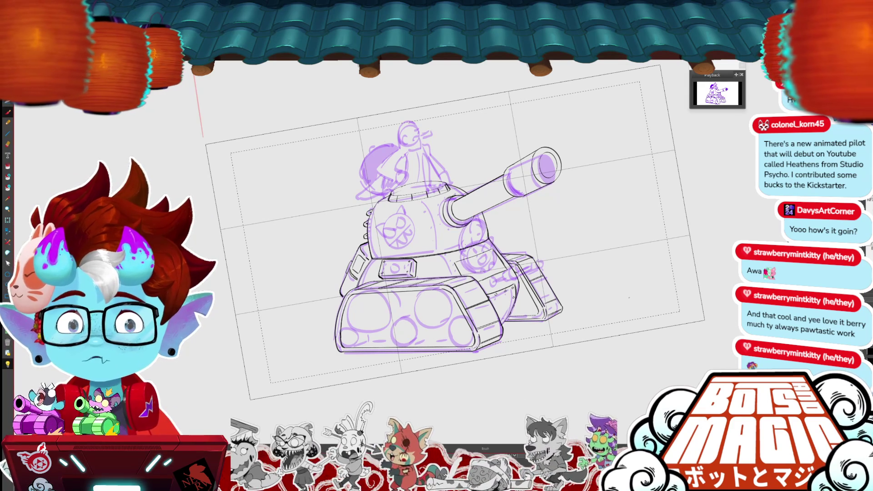
{"action": "left_click_drag", "start_coordinate": [451, 237], "coordinate": [409, 218]}
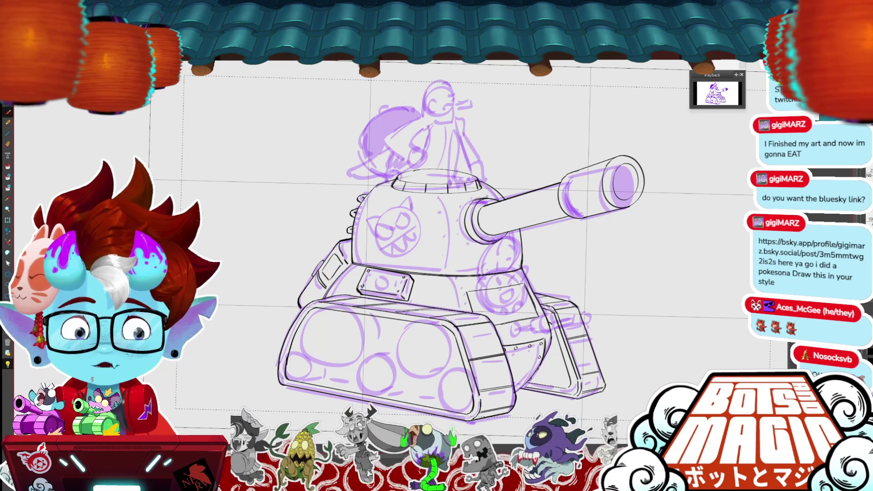
Maximise the browser and view the post's snowy artwork full size.
{"action": "key", "text": "alt+Tab"}
{"action": "double_click", "coordinate": [689, 122]}
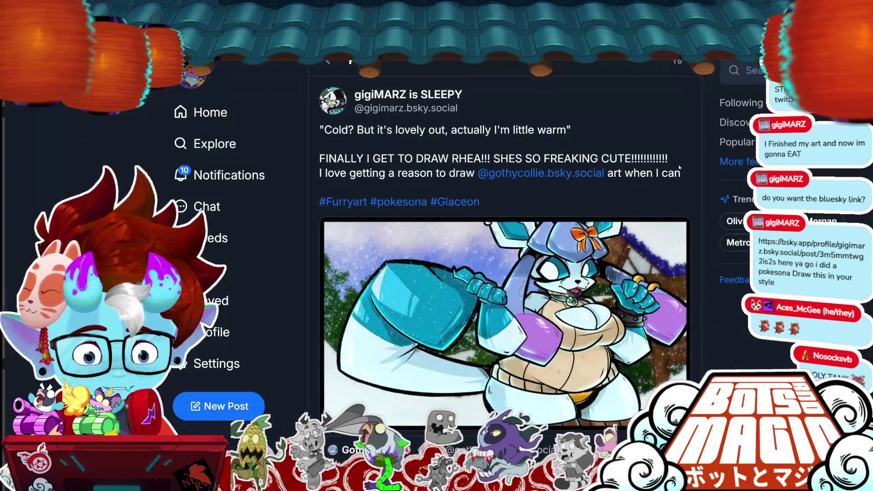
{"action": "left_click", "coordinate": [593, 300]}
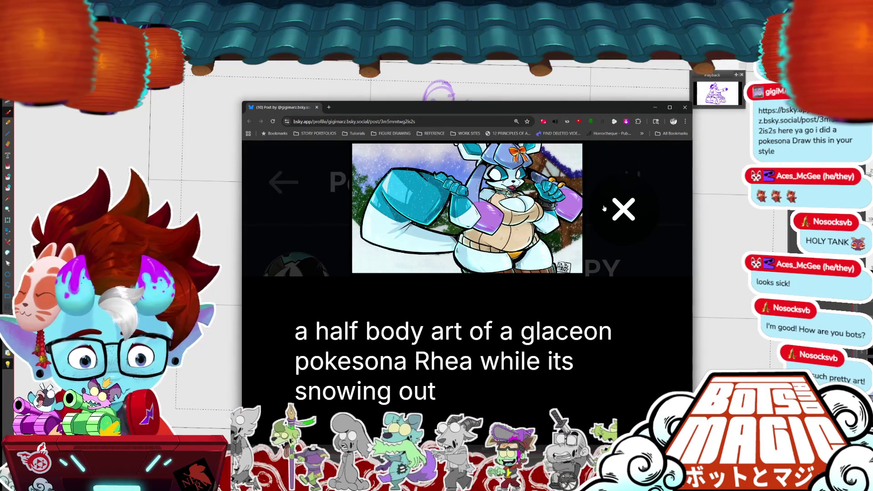
{"action": "left_click", "coordinate": [621, 209]}
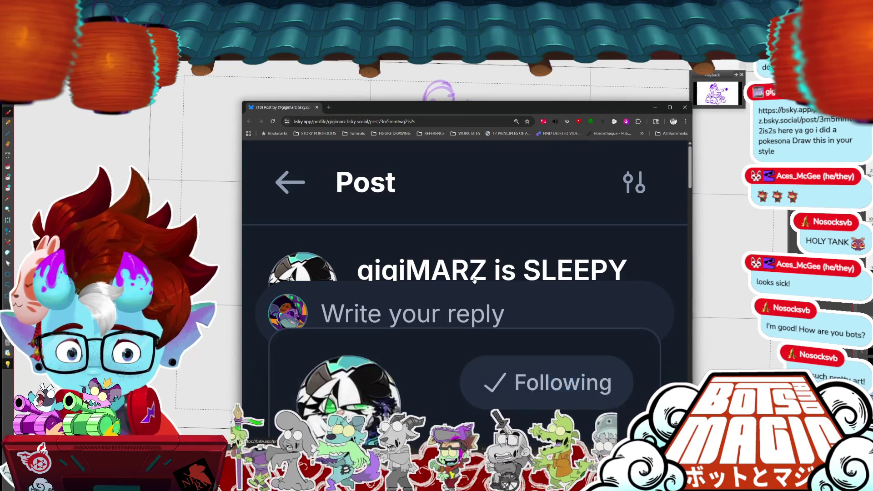
Zoom the page out, reopen the artwork and enlarge the browser window to show it bigger.
{"action": "key", "text": "ctrl+minus"}
{"action": "key", "text": "ctrl+minus"}
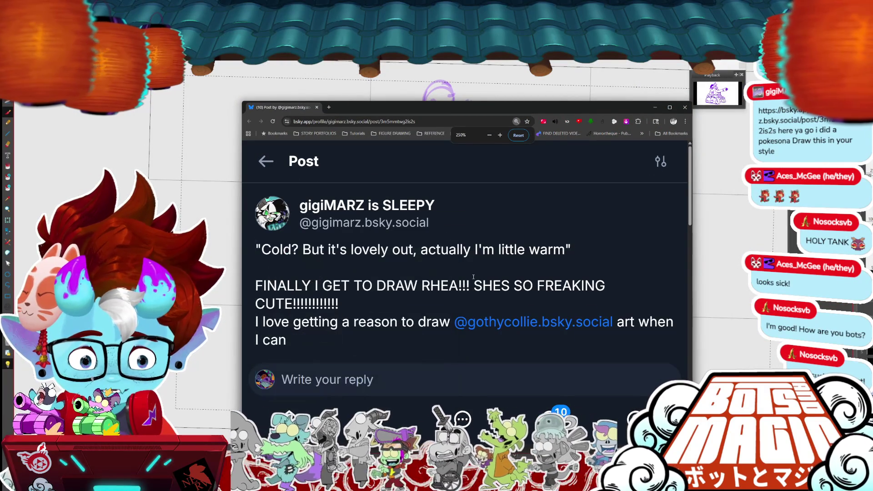
{"action": "key", "text": "ctrl+plus"}
{"action": "key", "text": "ctrl+minus"}
{"action": "key", "text": "ctrl+minus"}
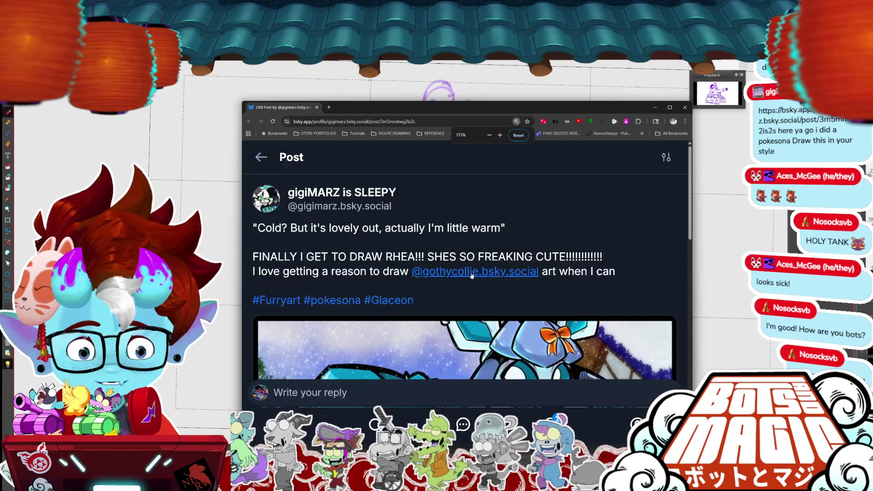
{"action": "key", "text": "ctrl+minus"}
{"action": "key", "text": "ctrl+minus"}
{"action": "key", "text": "ctrl+minus"}
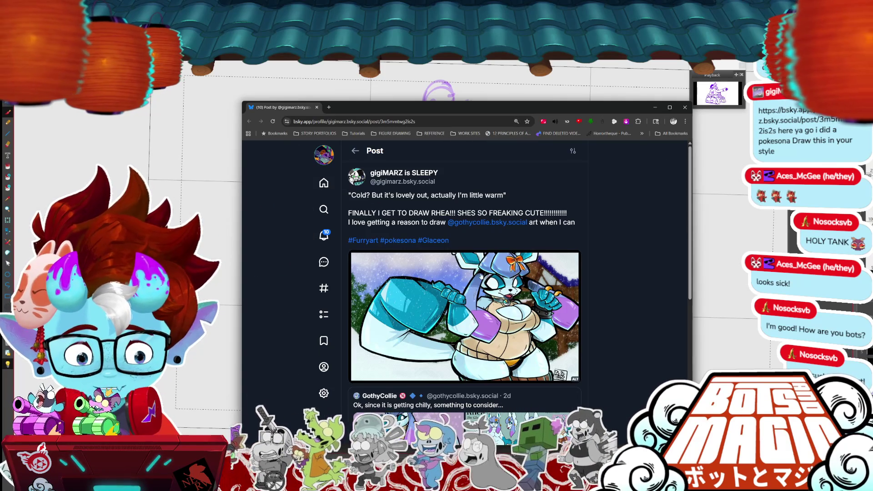
{"action": "left_click", "coordinate": [479, 277]}
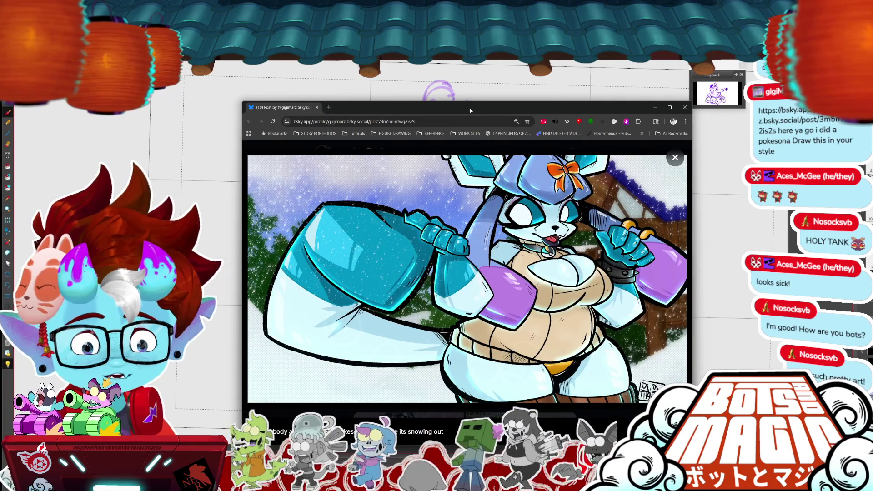
{"action": "left_click_drag", "start_coordinate": [500, 108], "coordinate": [379, 55]}
{"action": "mouse_move", "coordinate": [571, 392]}
{"action": "left_mouse_down"}
{"action": "mouse_move", "coordinate": [815, 468]}
{"action": "mouse_move", "coordinate": [735, 464]}
{"action": "left_mouse_up"}
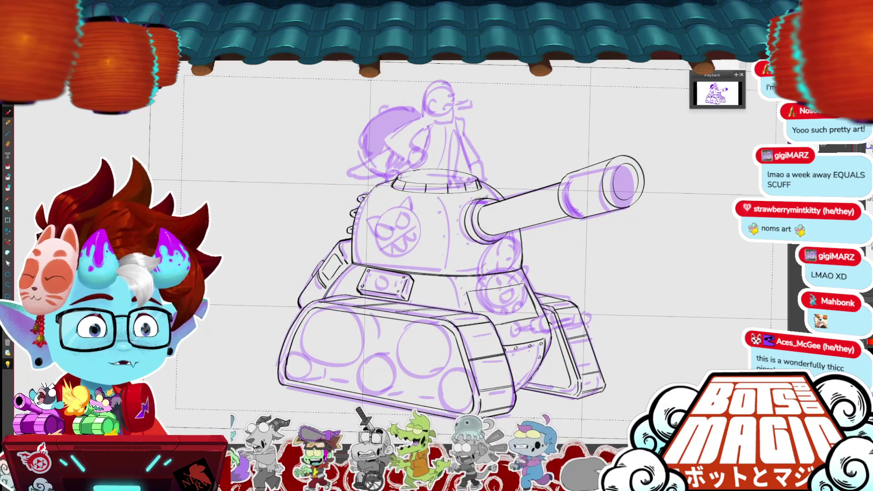
Pan the canvas so the tank sits further left.
{"action": "left_click_drag", "start_coordinate": [644, 338], "coordinate": [548, 361]}
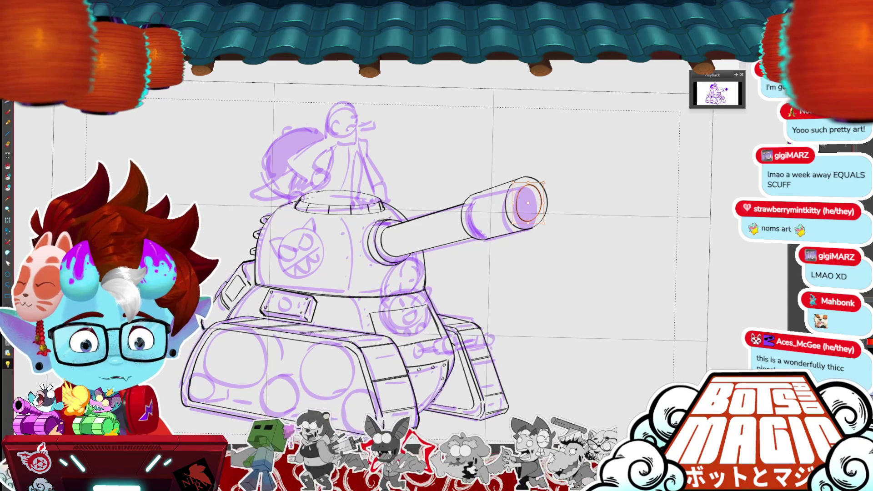
Rotate the muzzle ellipse slightly and turn the view back upright.
{"action": "key", "text": "ctrl+minus"}
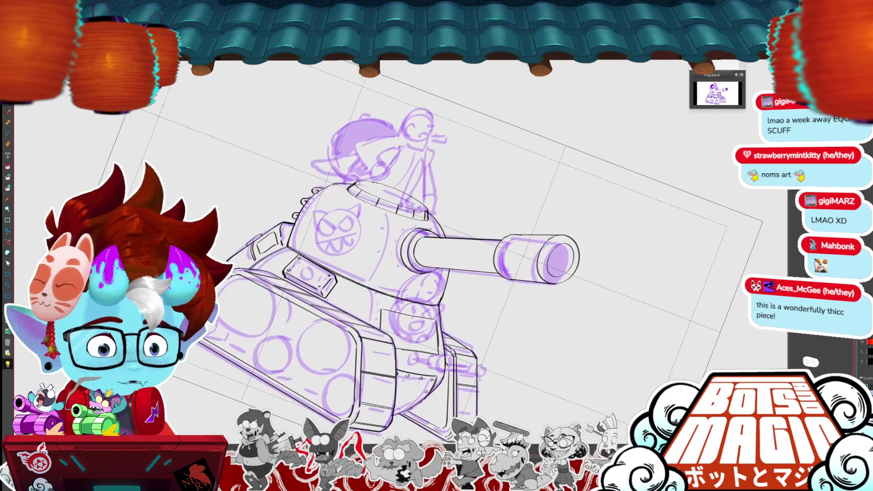
{"action": "left_click", "coordinate": [539, 196]}
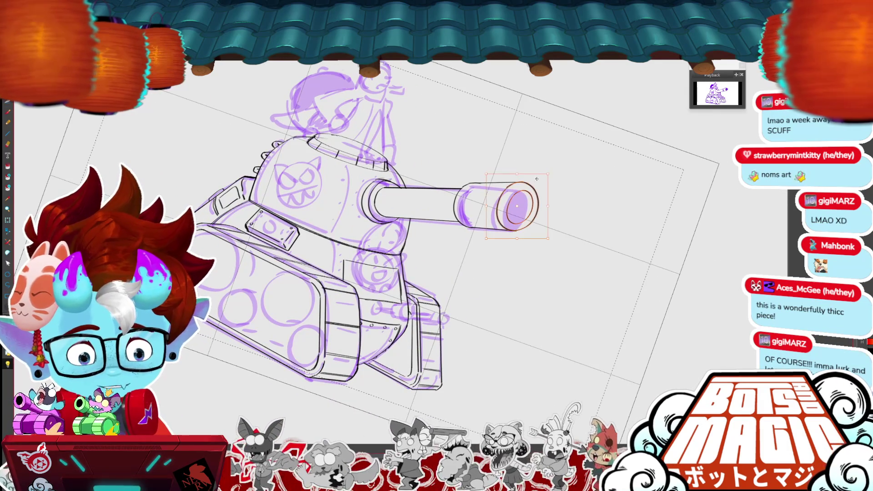
{"action": "left_click_drag", "start_coordinate": [537, 172], "coordinate": [554, 175]}
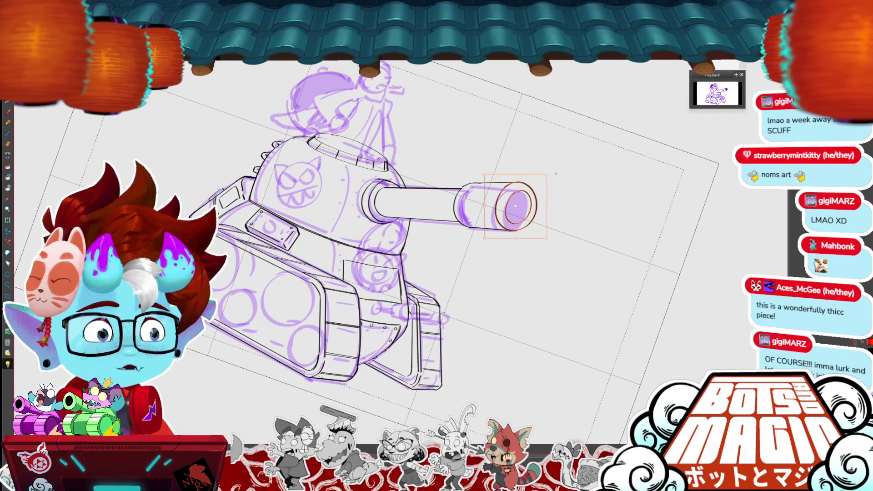
{"action": "scroll", "coordinate": [202, 205], "scroll_direction": "up", "scroll_amount": 2}
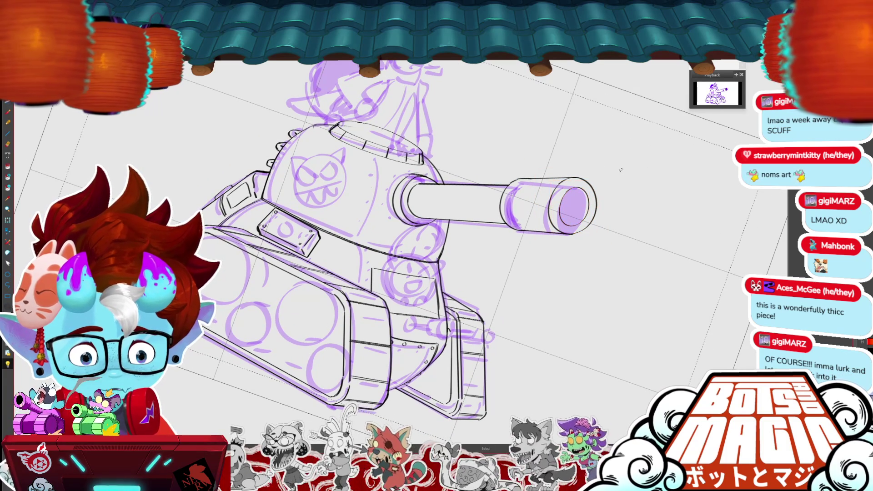
{"action": "key", "text": "Return"}
{"action": "key", "text": "5"}
{"action": "key", "text": "ctrl+minus"}
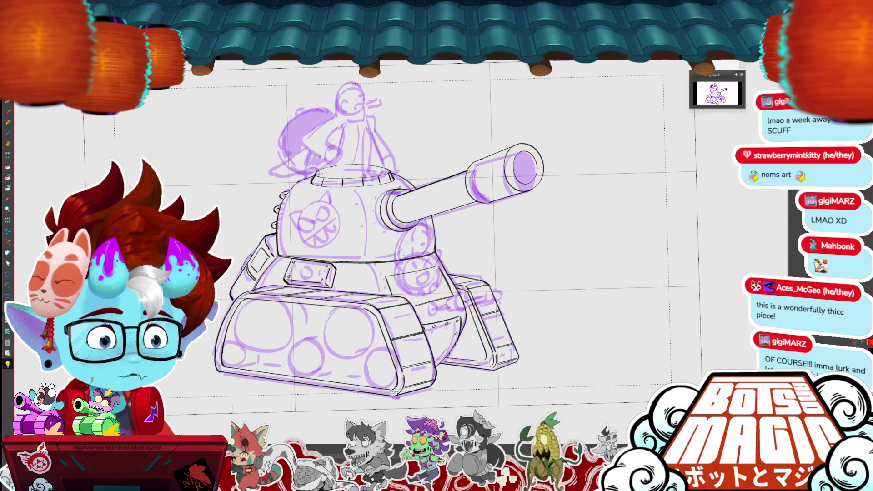
Lasso the cannon-tip ellipse and squash it narrower to line up with the barrel.
{"action": "left_click_drag", "start_coordinate": [519, 173], "coordinate": [562, 194]}
{"action": "mouse_move", "coordinate": [580, 148]}
{"action": "left_mouse_down"}
{"action": "mouse_move", "coordinate": [544, 164]}
{"action": "mouse_move", "coordinate": [585, 154]}
{"action": "mouse_move", "coordinate": [605, 196]}
{"action": "mouse_move", "coordinate": [604, 252]}
{"action": "left_mouse_up"}
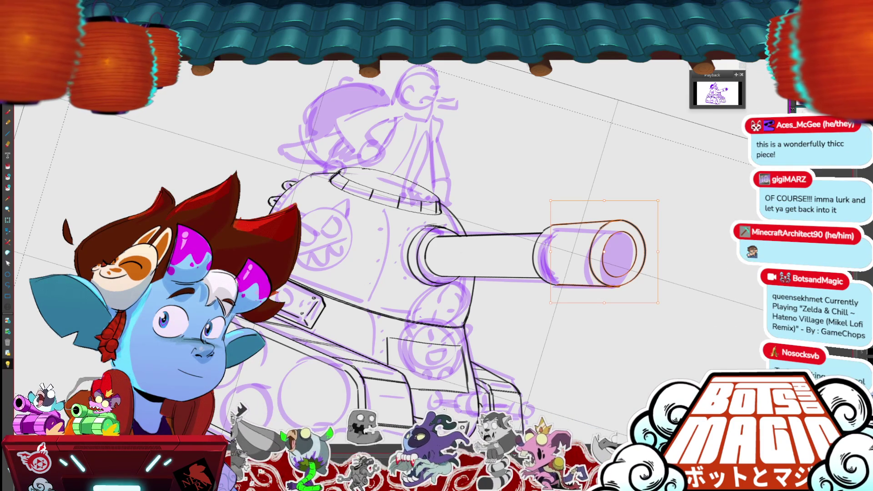
{"action": "left_click_drag", "start_coordinate": [455, 227], "coordinate": [423, 203]}
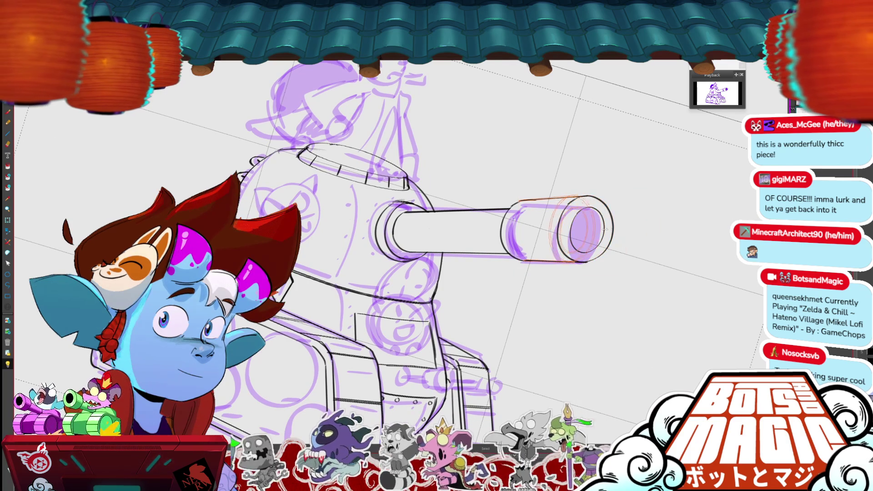
{"action": "left_click_drag", "start_coordinate": [628, 228], "coordinate": [600, 226]}
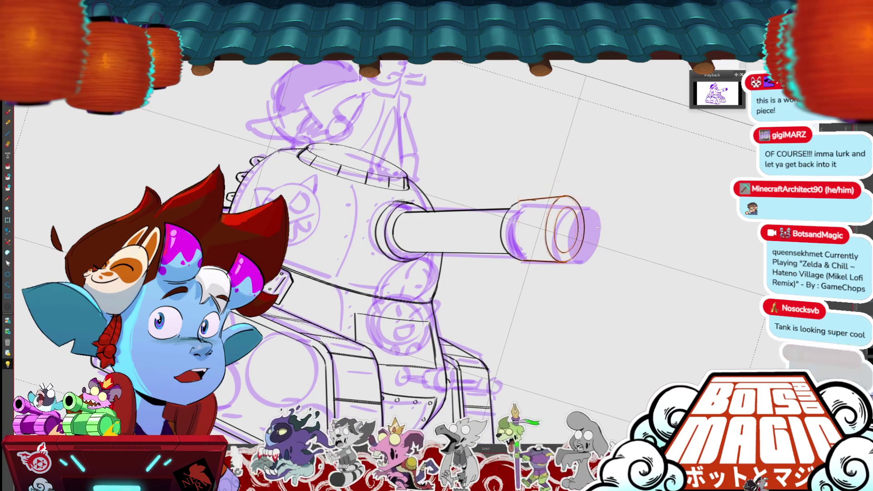
{"action": "key", "text": "Return"}
{"action": "key", "text": "ctrl+at"}
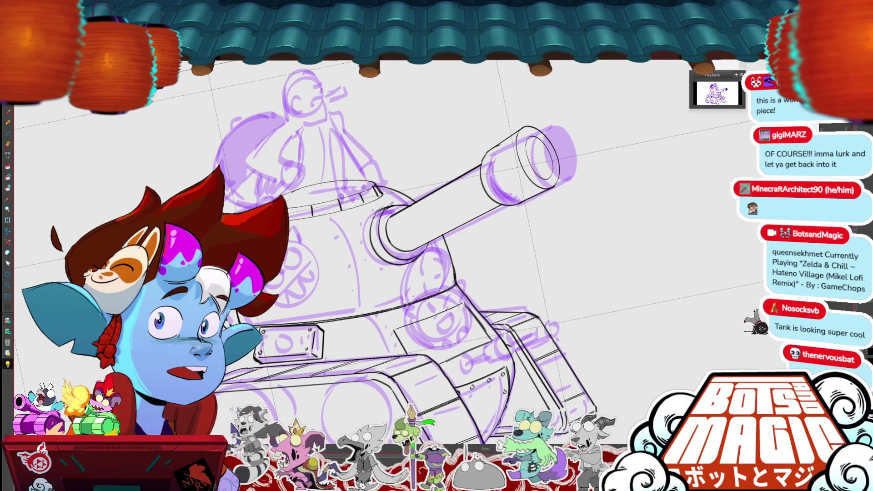
Redraw the cannon barrel's top edge and add a short stroke at its rear rim.
{"action": "scroll", "coordinate": [348, 150], "scroll_direction": "up", "scroll_amount": 3}
{"action": "left_click_drag", "start_coordinate": [616, 139], "coordinate": [657, 111]}
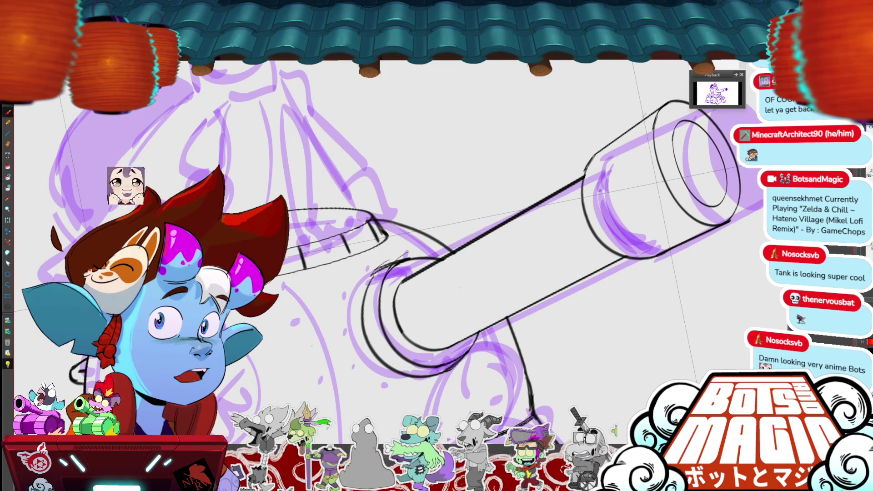
{"action": "left_click_drag", "start_coordinate": [587, 170], "coordinate": [669, 104]}
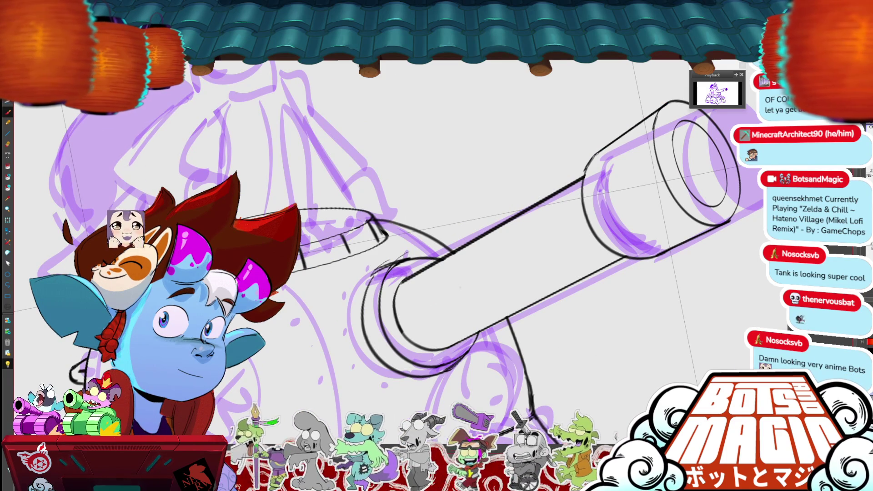
{"action": "left_click_drag", "start_coordinate": [594, 233], "coordinate": [620, 261]}
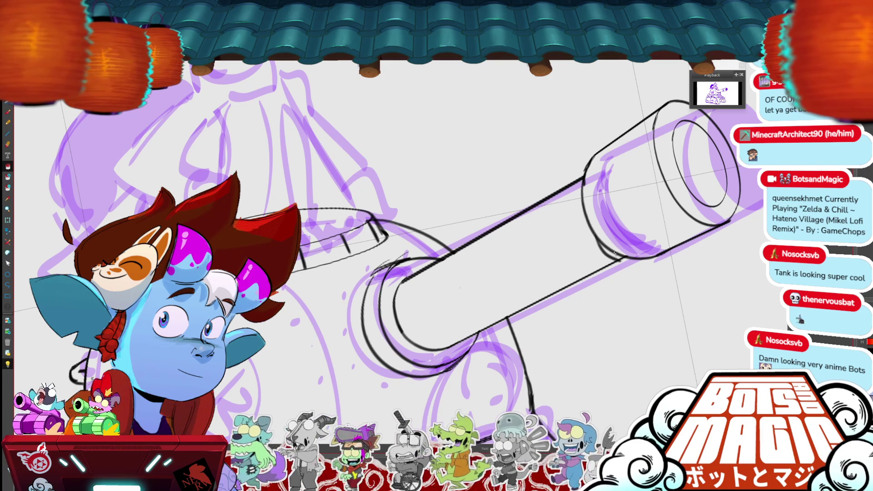
{"action": "mouse_move", "coordinate": [617, 257]}
{"action": "left_mouse_down"}
{"action": "mouse_move", "coordinate": [551, 240]}
{"action": "mouse_move", "coordinate": [528, 223]}
{"action": "left_mouse_up"}
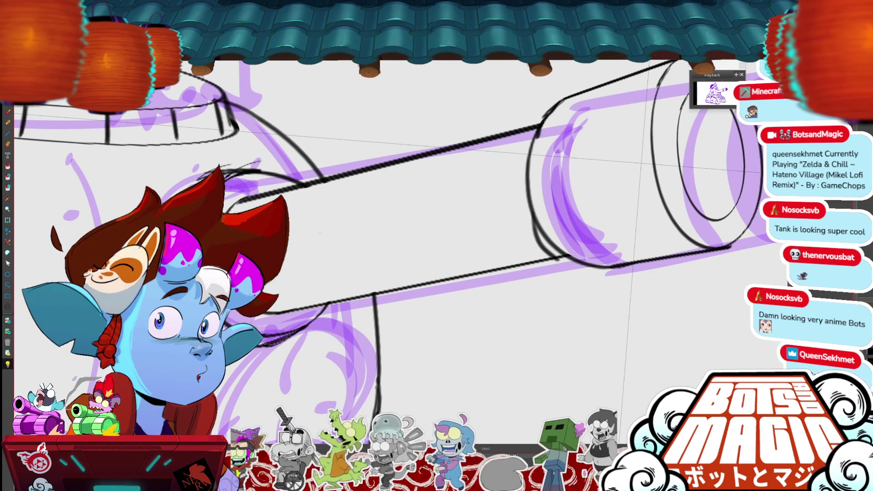
Ink the muzzle cylinder's lower-left edge, then zoom out to the whole tank.
{"action": "left_click", "coordinate": [560, 252]}
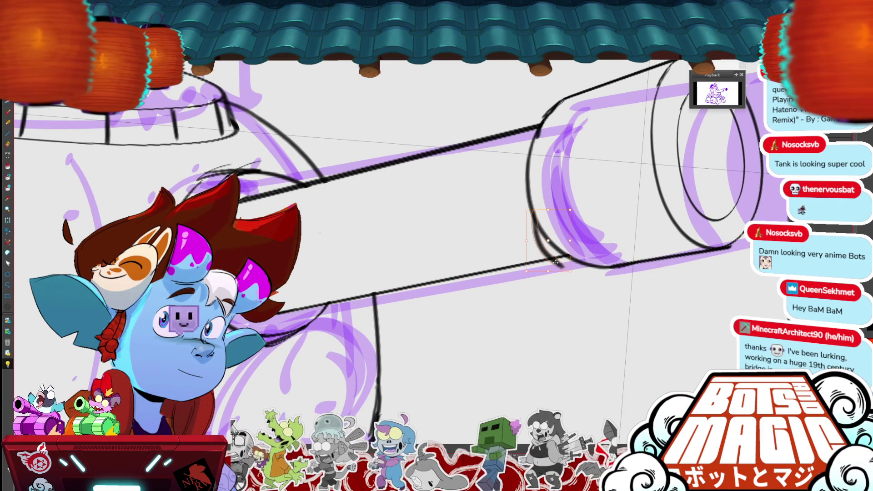
{"action": "key", "text": "b"}
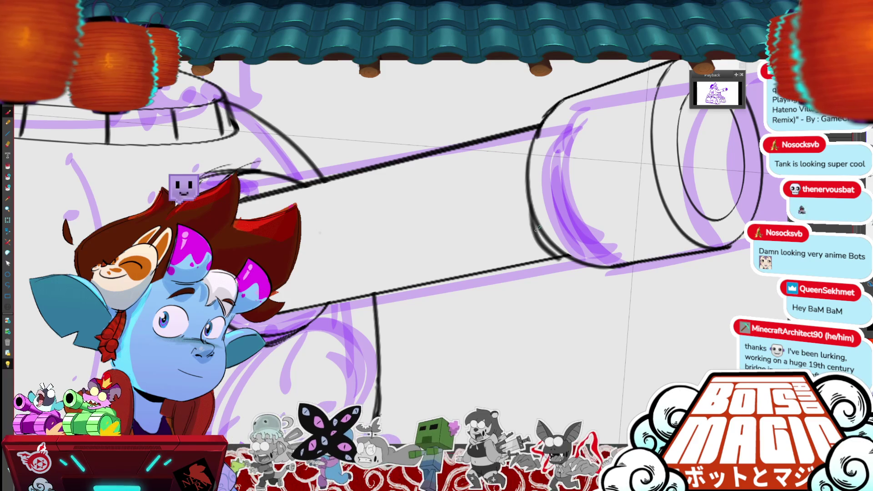
{"action": "left_click_drag", "start_coordinate": [560, 255], "coordinate": [536, 226]}
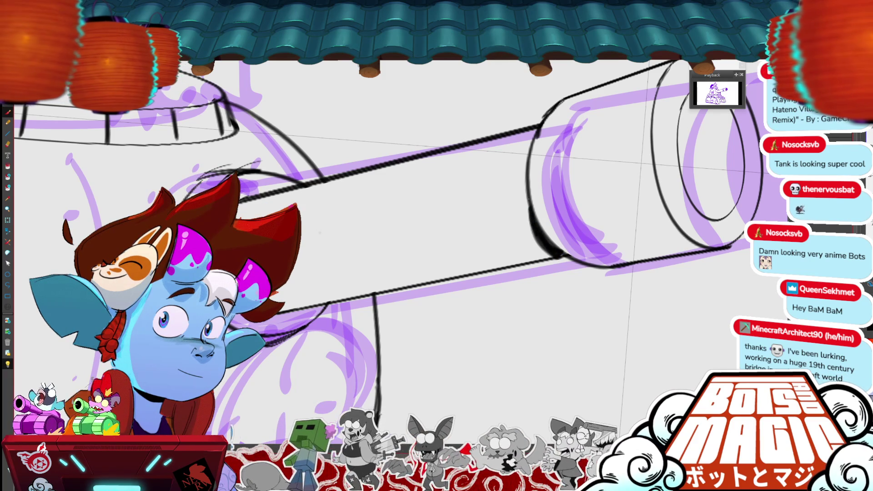
{"action": "left_click_drag", "start_coordinate": [669, 345], "coordinate": [619, 348]}
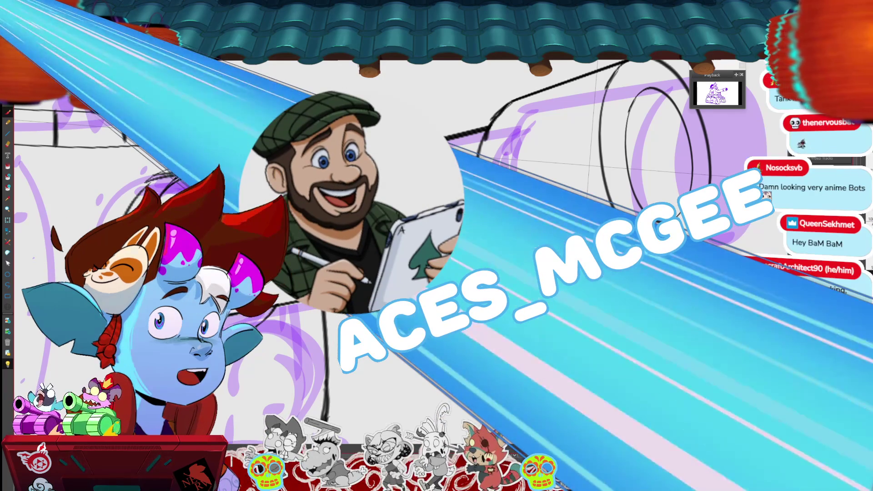
{"action": "key", "text": "period"}
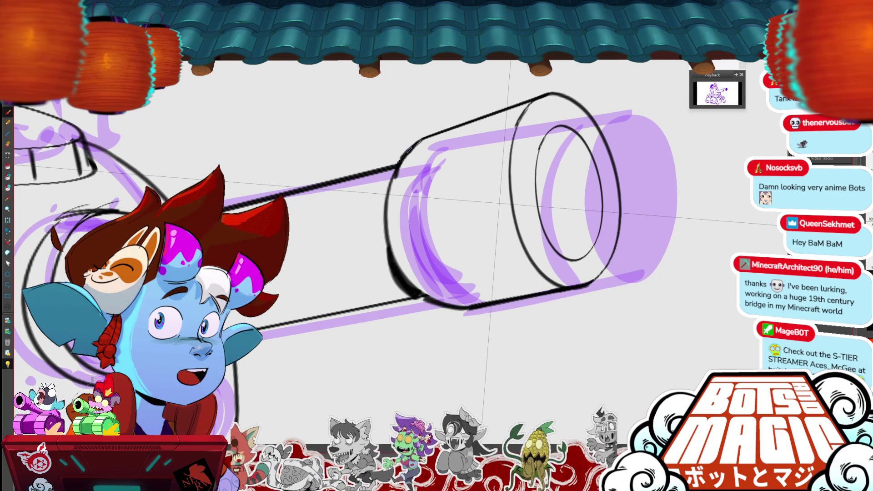
{"action": "key", "text": "ctrl+0"}
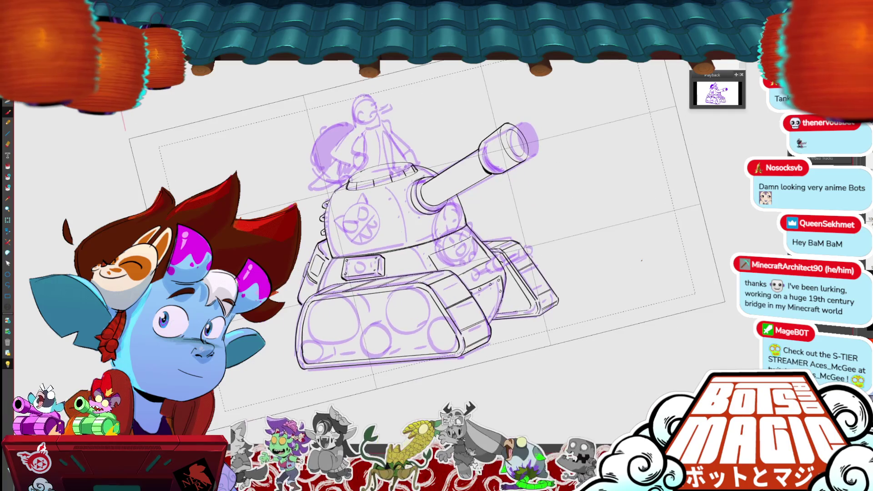
Ink a line along the tank tread, deleting an unwanted first curve.
{"action": "key", "text": "ctrl+plus"}
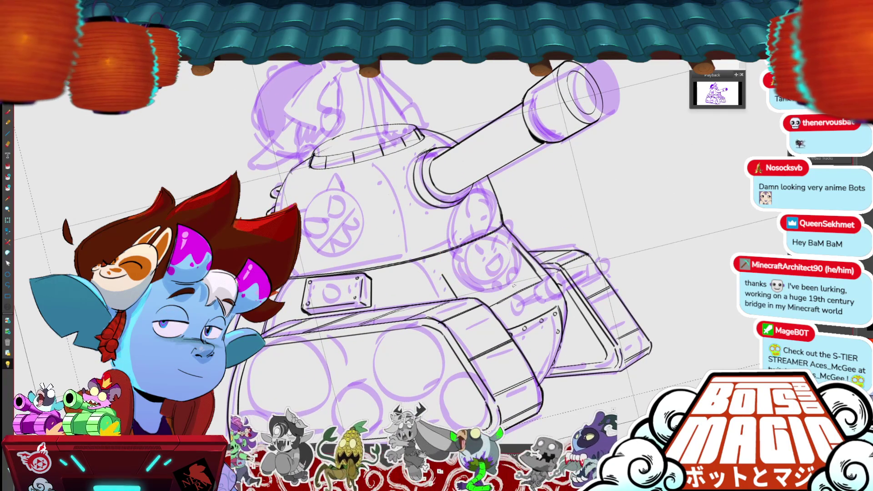
{"action": "left_click_drag", "start_coordinate": [491, 313], "coordinate": [546, 283]}
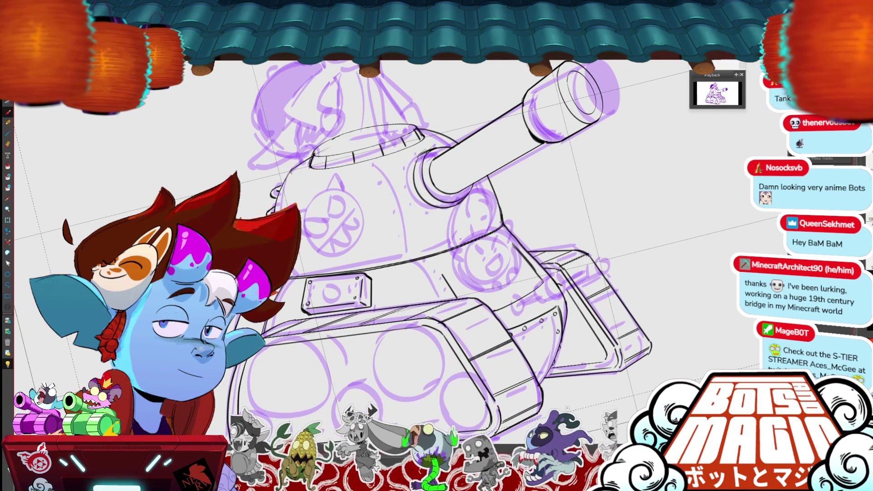
{"action": "key", "text": "Delete"}
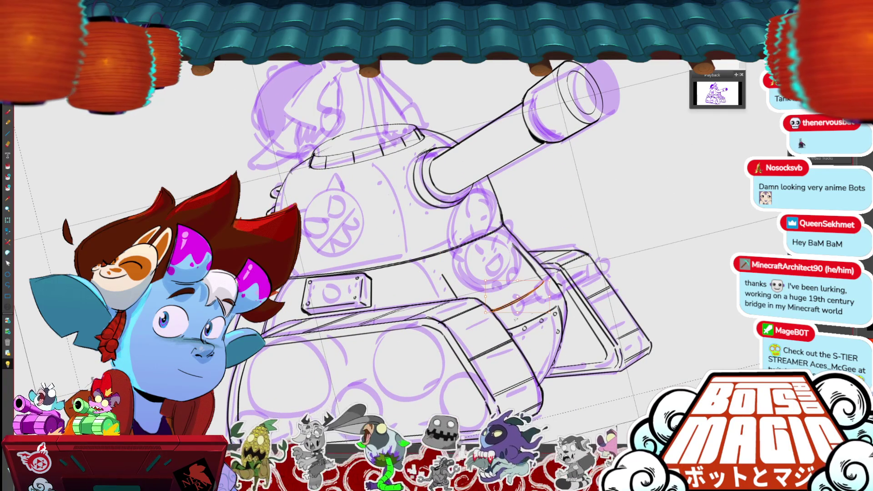
{"action": "key", "text": "ctrl+plus"}
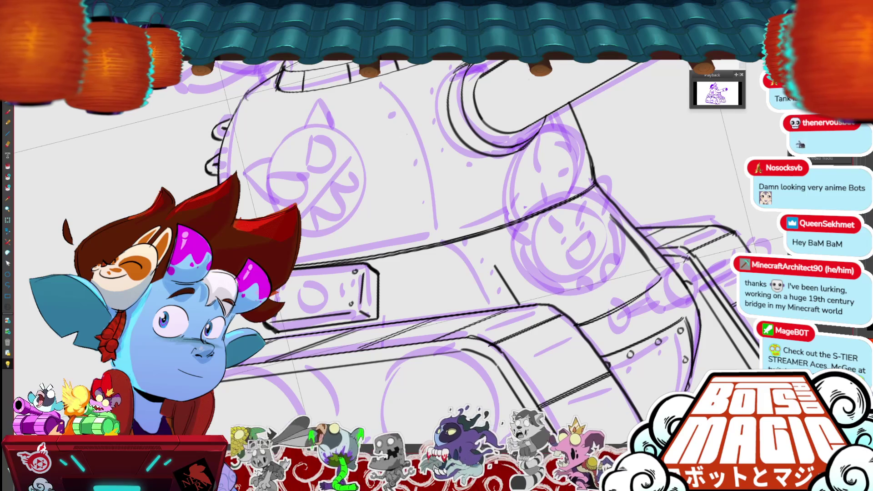
{"action": "left_click_drag", "start_coordinate": [584, 314], "coordinate": [652, 281]}
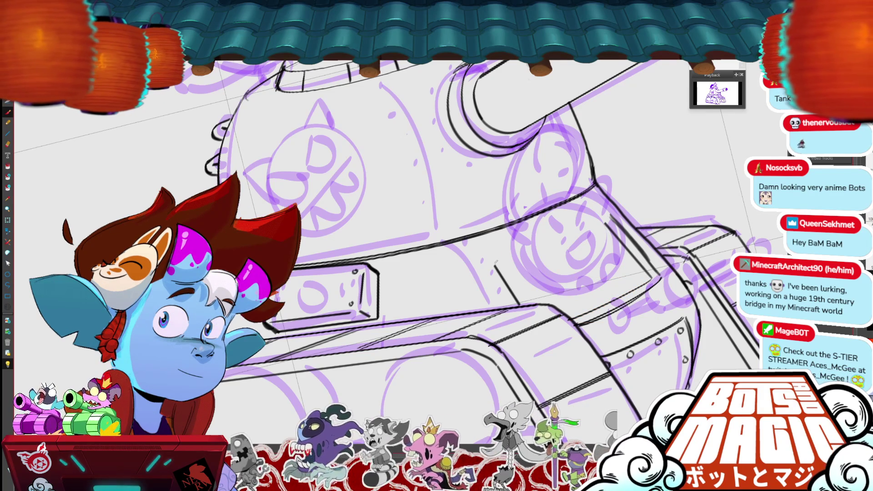
Draw the panel's left and top edges as a parallelogram over the turret's circle emblem.
{"action": "left_click_drag", "start_coordinate": [496, 261], "coordinate": [515, 191]}
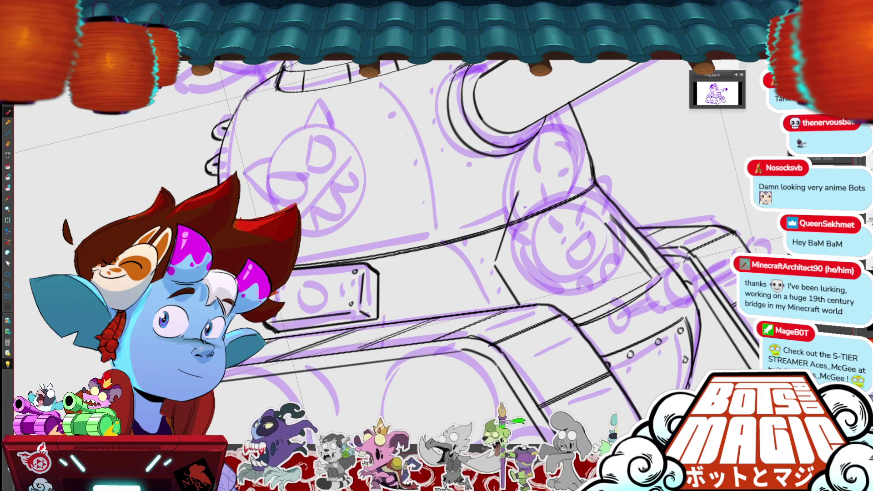
{"action": "mouse_move", "coordinate": [496, 262]}
{"action": "left_mouse_down"}
{"action": "mouse_move", "coordinate": [521, 186]}
{"action": "mouse_move", "coordinate": [620, 158]}
{"action": "mouse_move", "coordinate": [630, 143]}
{"action": "left_mouse_up"}
{"action": "mouse_move", "coordinate": [630, 173]}
{"action": "left_mouse_down"}
{"action": "mouse_move", "coordinate": [612, 216]}
{"action": "mouse_move", "coordinate": [497, 261]}
{"action": "left_mouse_up"}
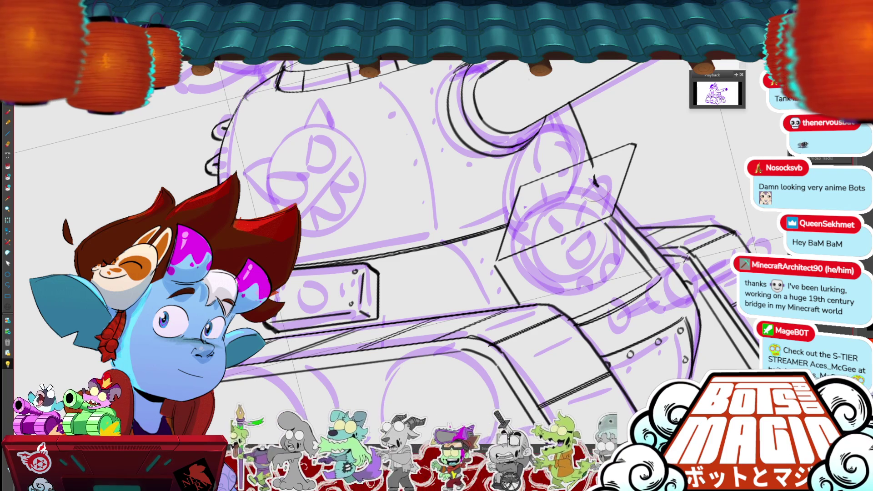
Add the panel's top, right and left thickness edges and pull the lower line to the corner.
{"action": "left_click_drag", "start_coordinate": [526, 193], "coordinate": [639, 150]}
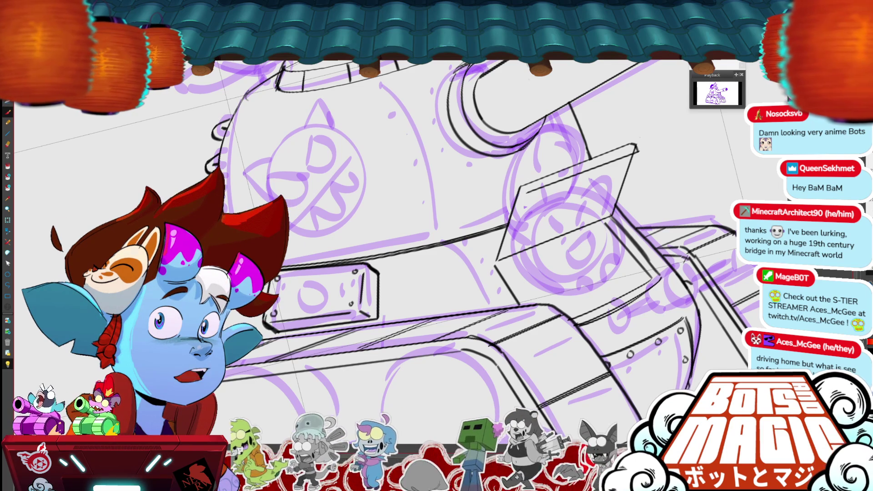
{"action": "key", "text": "ctrl+plus"}
{"action": "mouse_move", "coordinate": [695, 215]}
{"action": "left_mouse_down"}
{"action": "mouse_move", "coordinate": [482, 252]}
{"action": "mouse_move", "coordinate": [574, 132]}
{"action": "left_mouse_up"}
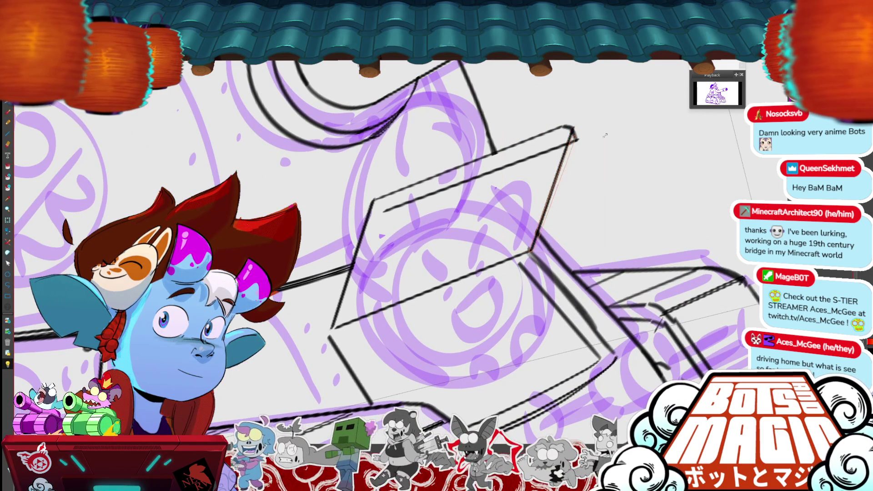
{"action": "left_click", "coordinate": [377, 206]}
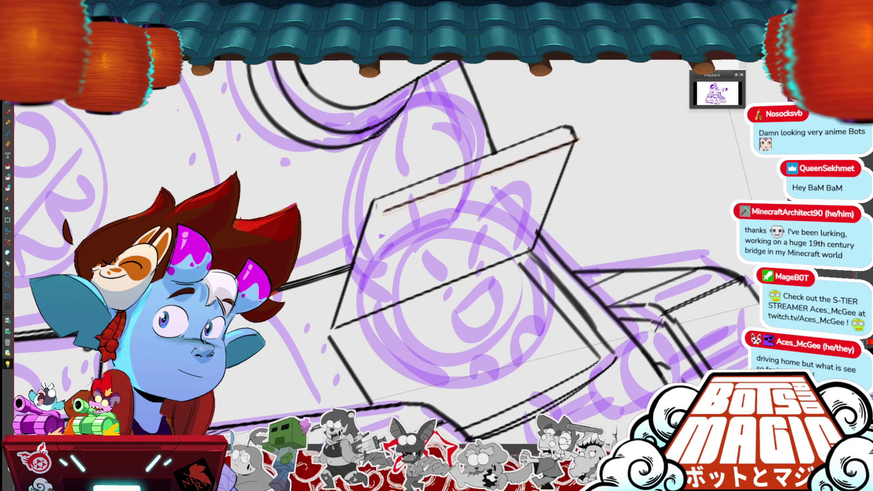
{"action": "key", "text": "Return"}
{"action": "left_click_drag", "start_coordinate": [384, 218], "coordinate": [340, 335]}
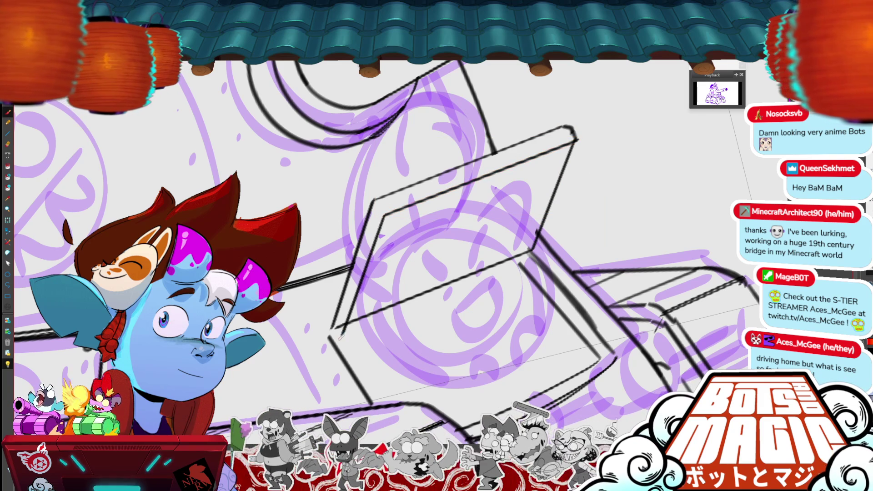
{"action": "key", "text": "ctrl+t"}
{"action": "mouse_move", "coordinate": [343, 323]}
{"action": "left_mouse_down"}
{"action": "mouse_move", "coordinate": [360, 342]}
{"action": "mouse_move", "coordinate": [343, 334]}
{"action": "left_mouse_up"}
{"action": "key", "text": "Return"}
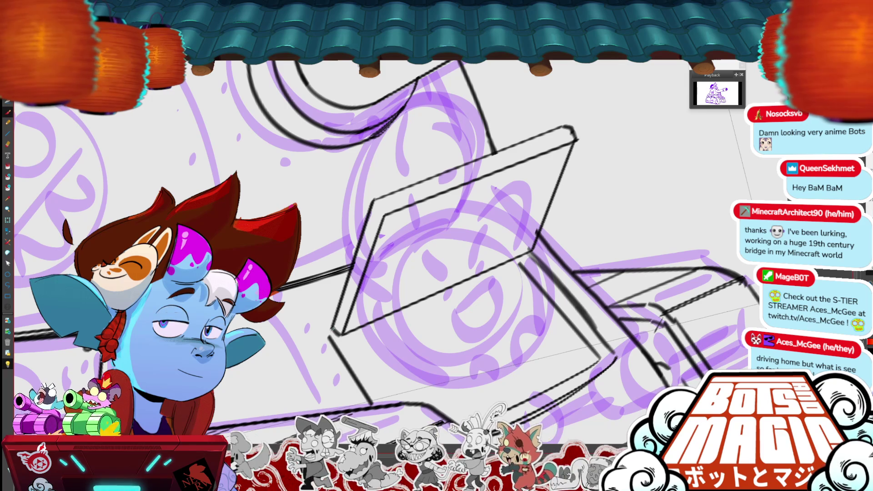
{"action": "scroll", "coordinate": [387, 228], "scroll_direction": "down", "scroll_amount": 5}
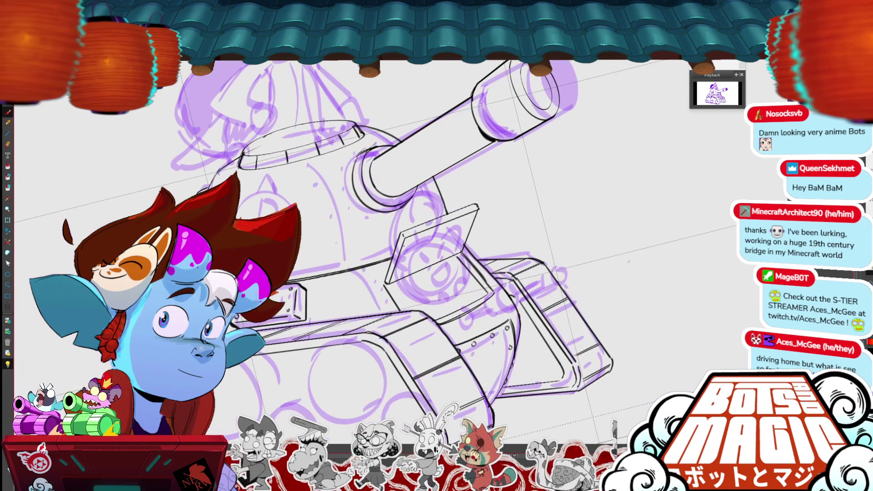
Ink the panel's top edge, base lines and two small hinge circles at its lower corners.
{"action": "scroll", "coordinate": [387, 227], "scroll_direction": "up", "scroll_amount": 5}
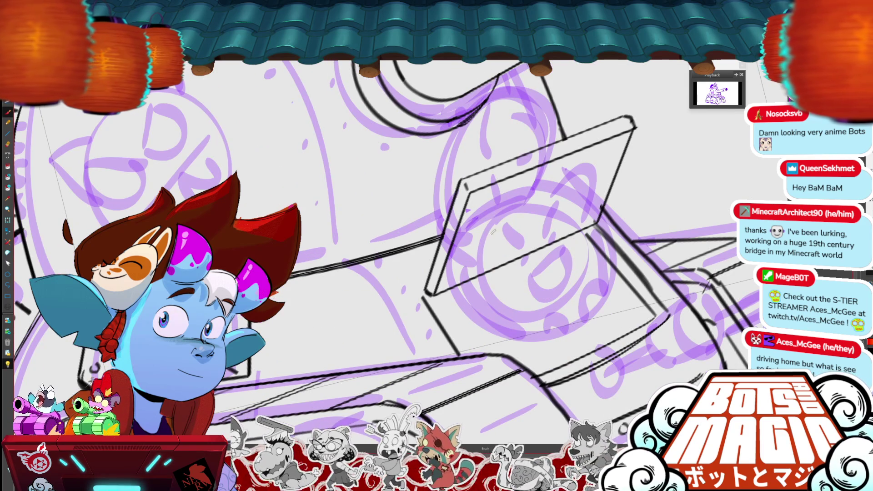
{"action": "left_click_drag", "start_coordinate": [492, 222], "coordinate": [582, 185]}
{"action": "key", "text": "ctrl+z"}
{"action": "key", "text": "ctrl+z"}
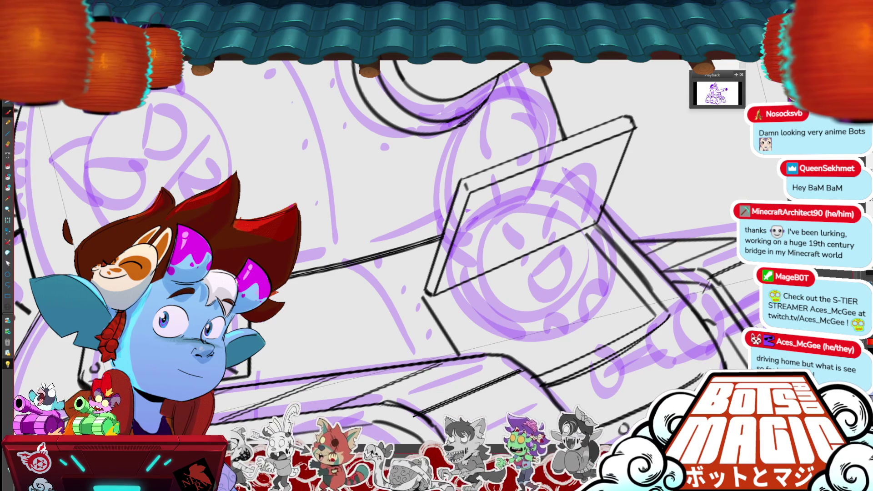
{"action": "scroll", "coordinate": [496, 228], "scroll_direction": "down", "scroll_amount": 3}
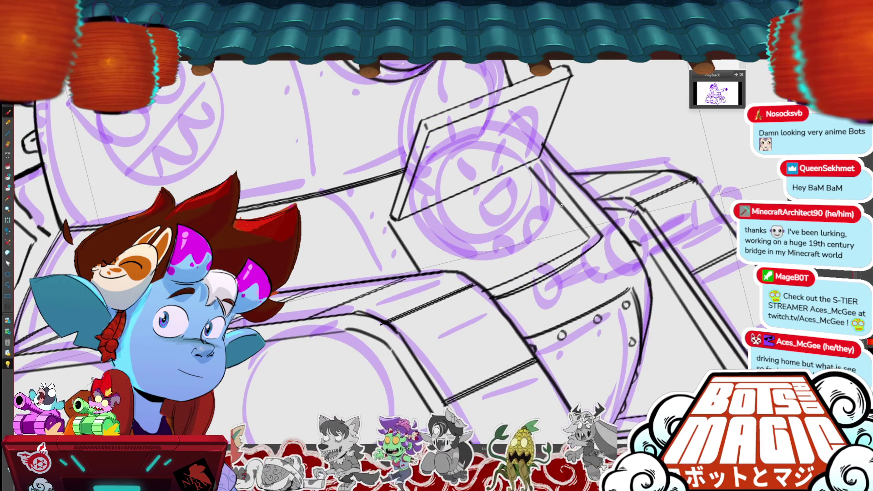
{"action": "left_click_drag", "start_coordinate": [532, 163], "coordinate": [588, 238]}
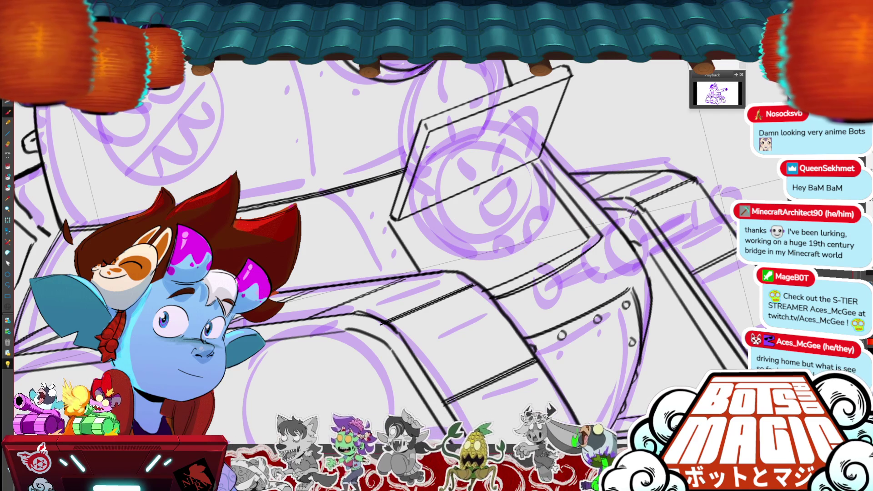
{"action": "mouse_move", "coordinate": [537, 160]}
{"action": "left_mouse_down"}
{"action": "mouse_move", "coordinate": [390, 223]}
{"action": "mouse_move", "coordinate": [411, 203]}
{"action": "mouse_move", "coordinate": [473, 197]}
{"action": "mouse_move", "coordinate": [539, 162]}
{"action": "mouse_move", "coordinate": [534, 172]}
{"action": "left_mouse_up"}
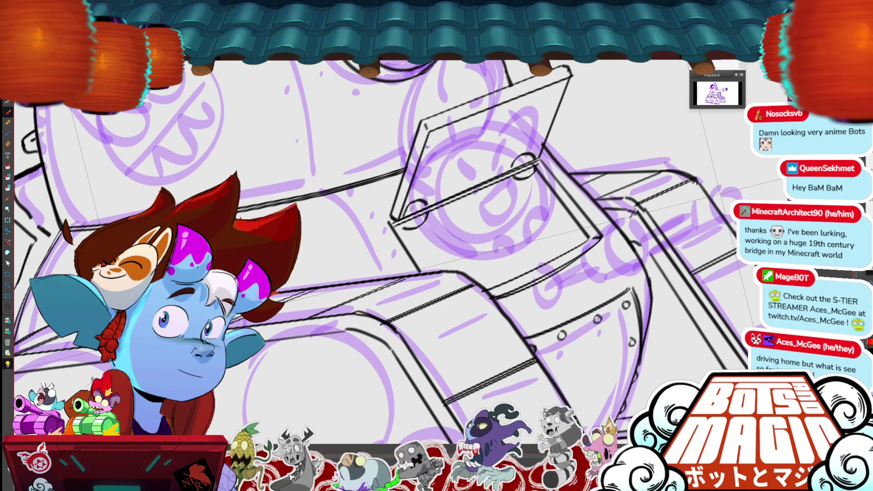
{"action": "left_click_drag", "start_coordinate": [414, 221], "coordinate": [418, 217]}
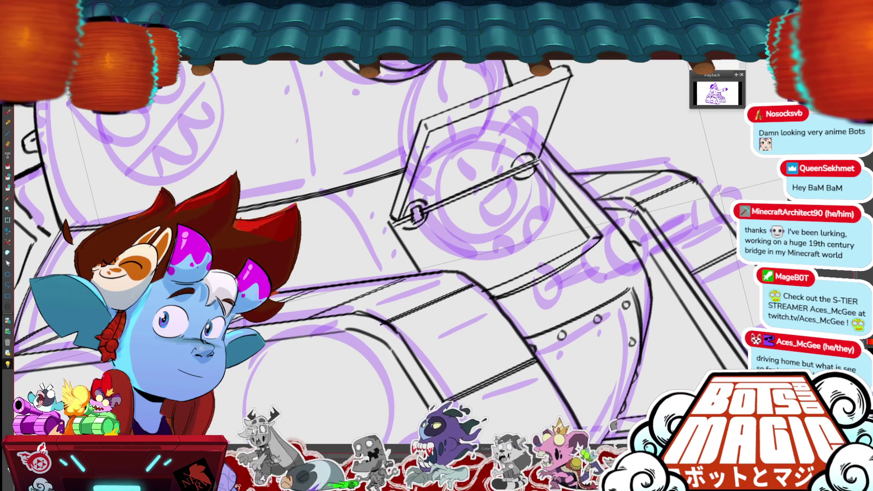
{"action": "left_click_drag", "start_coordinate": [523, 163], "coordinate": [521, 172]}
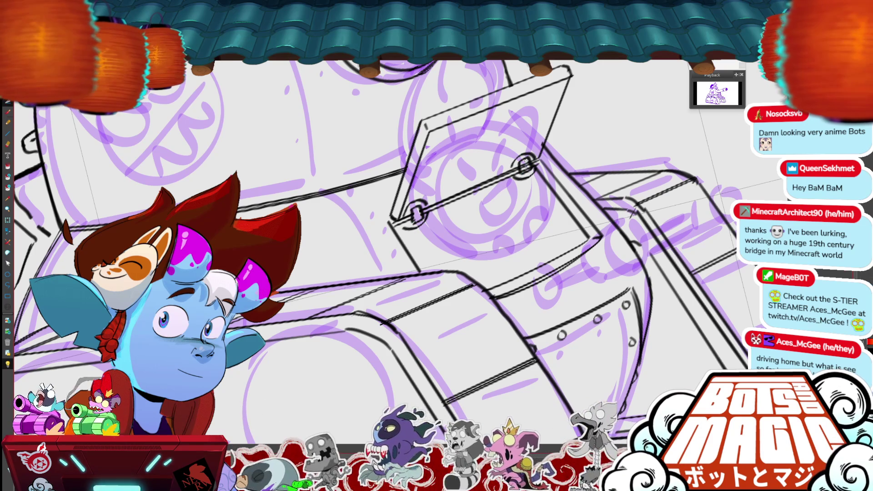
{"action": "key", "text": "ctrl+minus"}
{"action": "key", "text": "ctrl+minus"}
{"action": "key", "text": "ctrl+minus"}
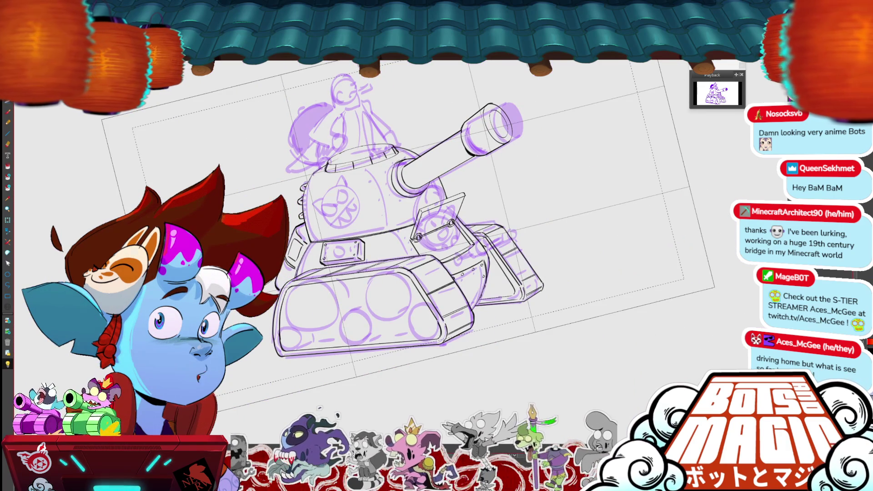
Replace the old hatch lid strokes with a new top edge and inner line meeting the top-right corner.
{"action": "key", "text": "ctrl+plus"}
{"action": "key", "text": "ctrl+plus"}
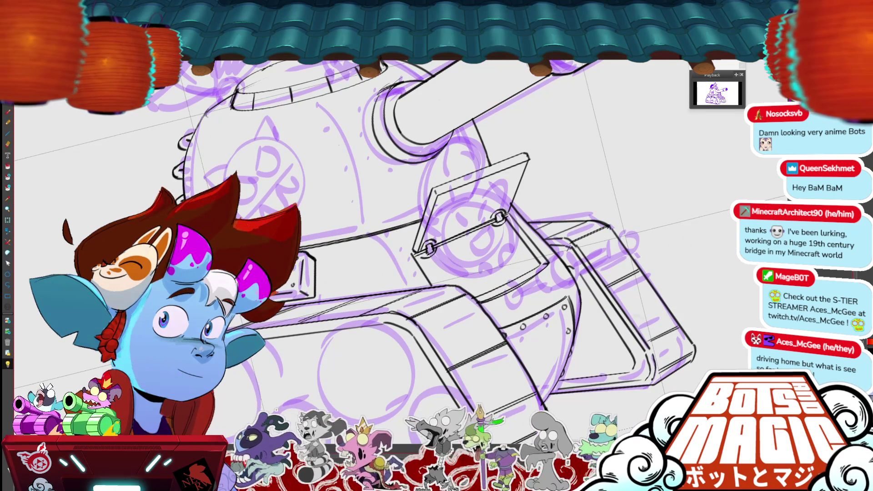
{"action": "key", "text": "ctrl+z"}
{"action": "key", "text": "ctrl+plus"}
{"action": "key", "text": "ctrl+plus"}
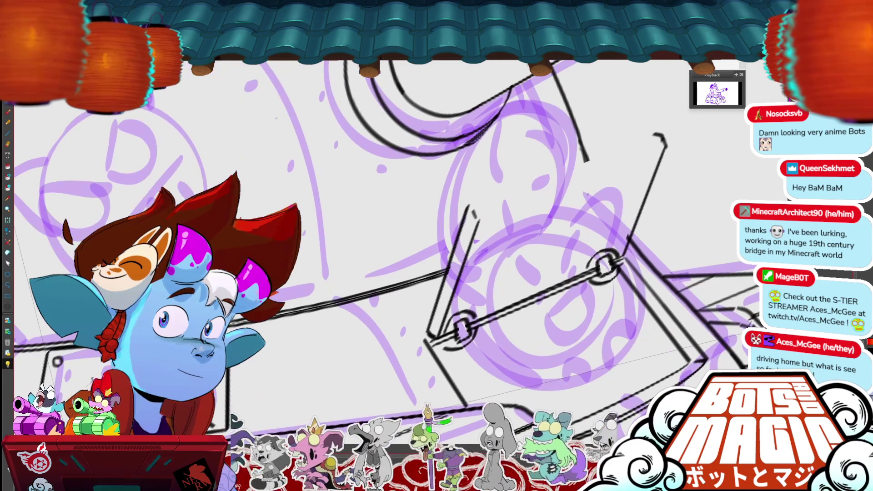
{"action": "mouse_move", "coordinate": [473, 210]}
{"action": "left_mouse_down"}
{"action": "mouse_move", "coordinate": [559, 160]}
{"action": "mouse_move", "coordinate": [655, 134]}
{"action": "left_mouse_up"}
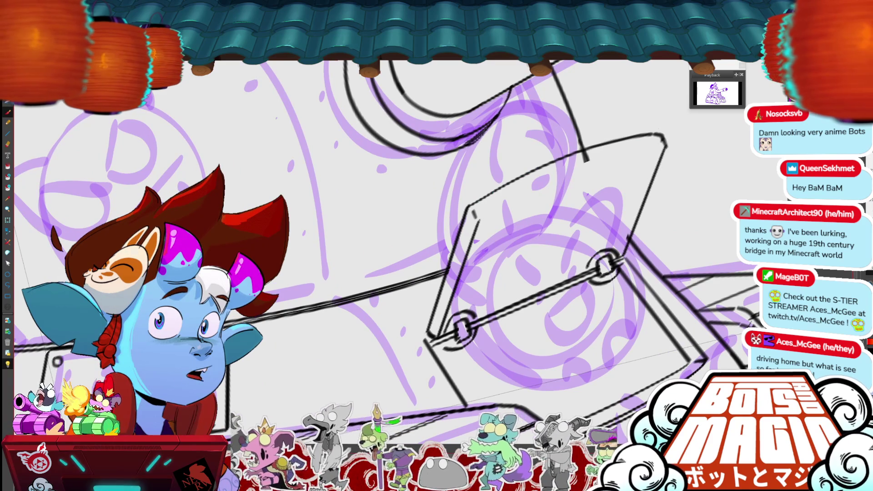
{"action": "mouse_move", "coordinate": [481, 221]}
{"action": "left_mouse_down"}
{"action": "mouse_move", "coordinate": [582, 169]}
{"action": "mouse_move", "coordinate": [665, 146]}
{"action": "mouse_move", "coordinate": [641, 223]}
{"action": "left_mouse_up"}
{"action": "key", "text": "ctrl+z"}
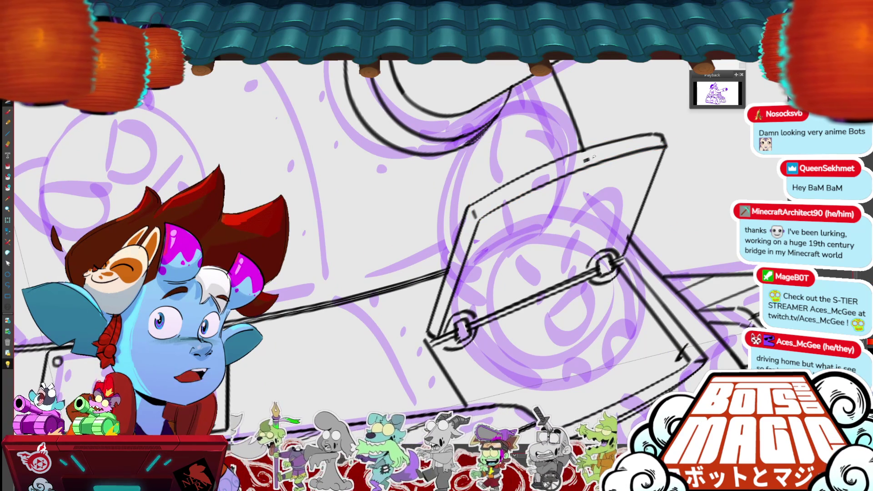
{"action": "key", "text": "ctrl+0"}
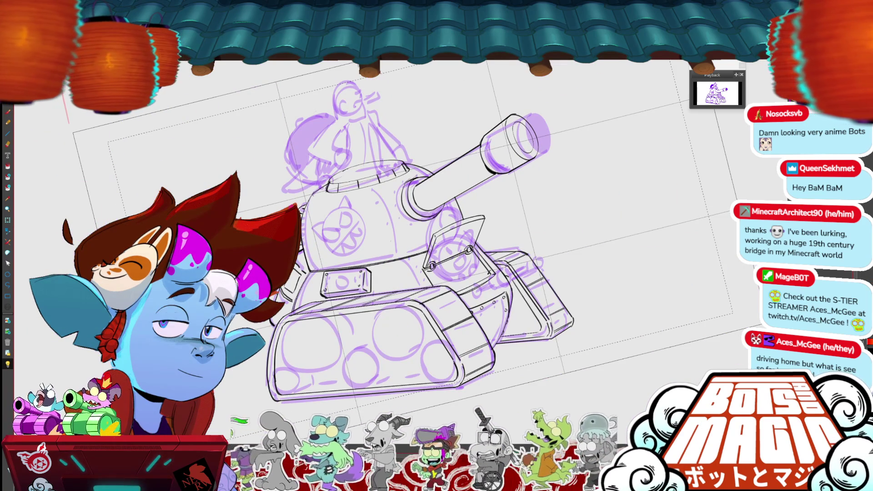
{"action": "scroll", "coordinate": [460, 315], "scroll_direction": "up", "scroll_amount": 5}
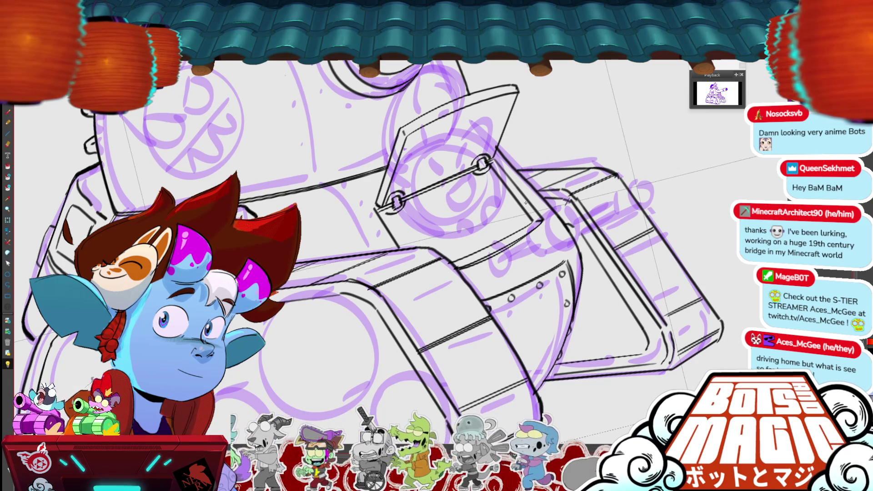
{"action": "scroll", "coordinate": [526, 203], "scroll_direction": "down", "scroll_amount": 3}
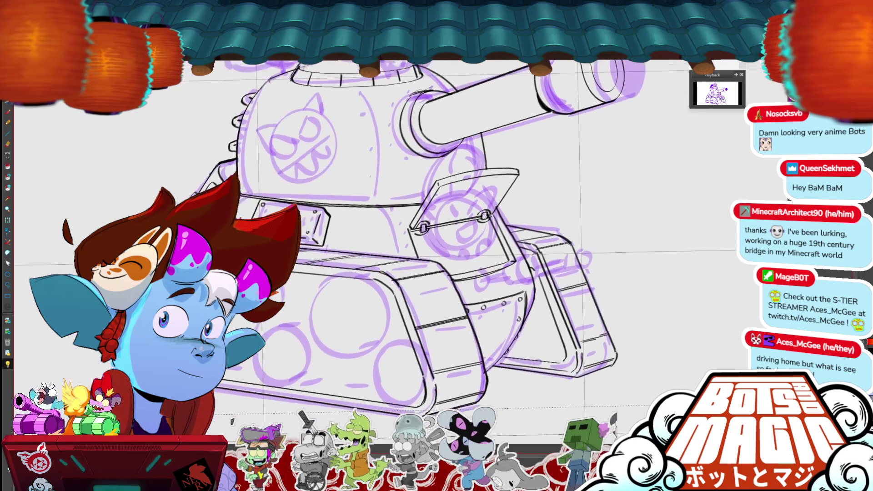
{"action": "scroll", "coordinate": [295, 250], "scroll_direction": "down", "scroll_amount": 2}
{"action": "scroll", "coordinate": [296, 250], "scroll_direction": "up", "scroll_amount": 4}
{"action": "scroll", "coordinate": [386, 227], "scroll_direction": "left", "scroll_amount": 3}
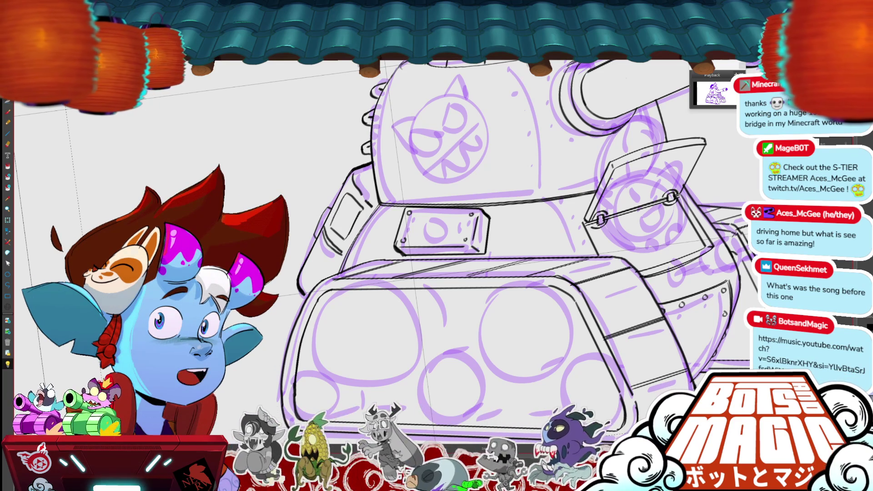
Lasso the short line under the hatch hinge and nudge it slightly left.
{"action": "left_click_drag", "start_coordinate": [588, 222], "coordinate": [612, 231]}
{"action": "key", "text": "Left"}
{"action": "key", "text": "Left"}
{"action": "key", "text": "Left"}
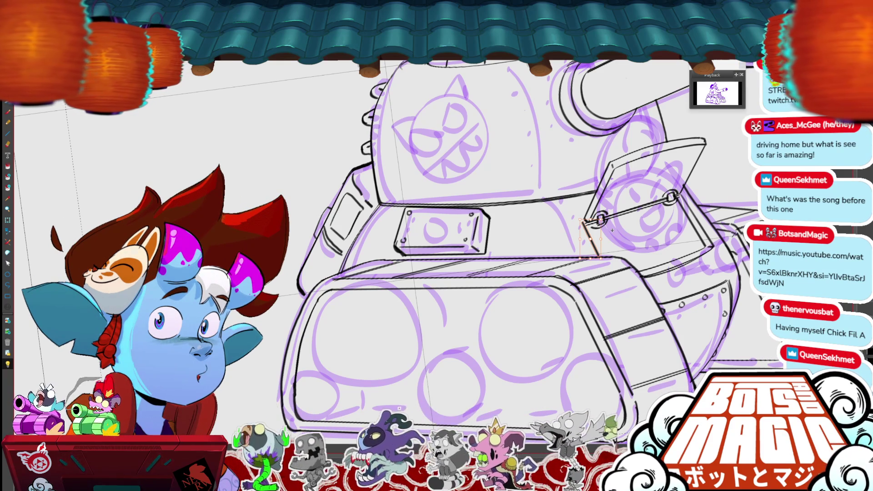
{"action": "mouse_move", "coordinate": [612, 231]}
{"action": "left_mouse_down"}
{"action": "mouse_move", "coordinate": [481, 226]}
{"action": "mouse_move", "coordinate": [460, 217]}
{"action": "left_mouse_up"}
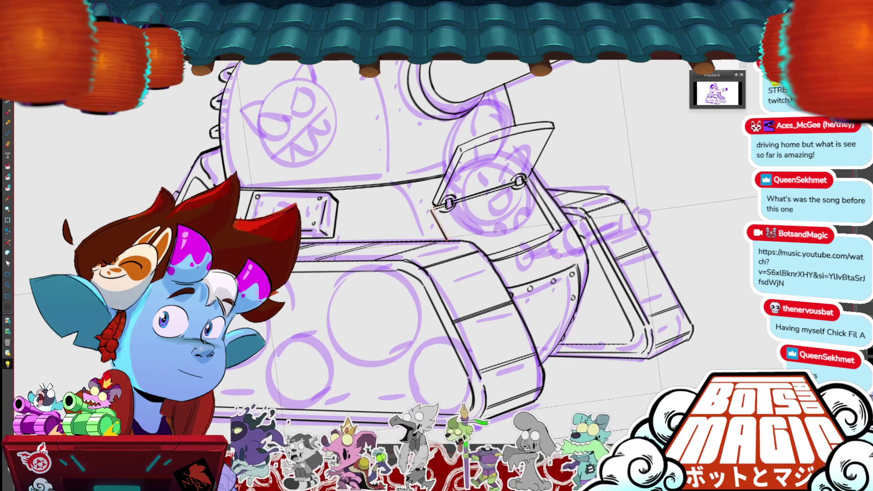
Ink a row of small bolt circles along the hull's upper rim.
{"action": "scroll", "coordinate": [593, 254], "scroll_direction": "down", "scroll_amount": 2}
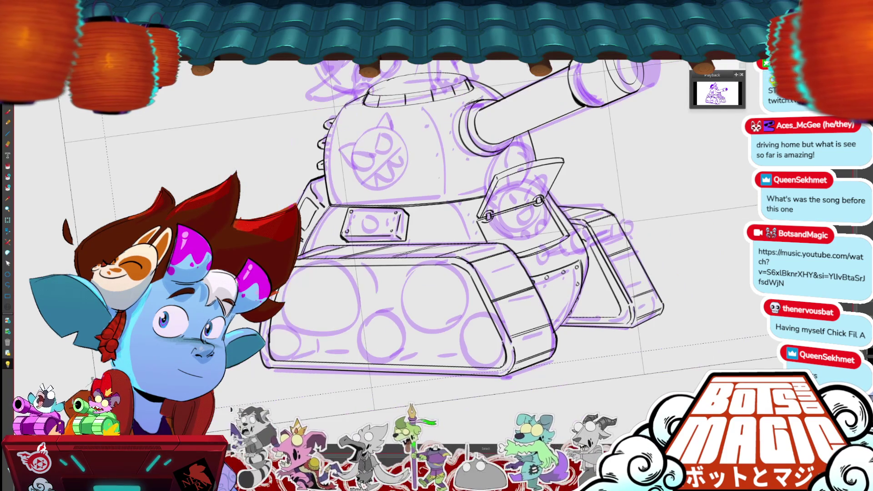
{"action": "left_click_drag", "start_coordinate": [467, 221], "coordinate": [476, 193]}
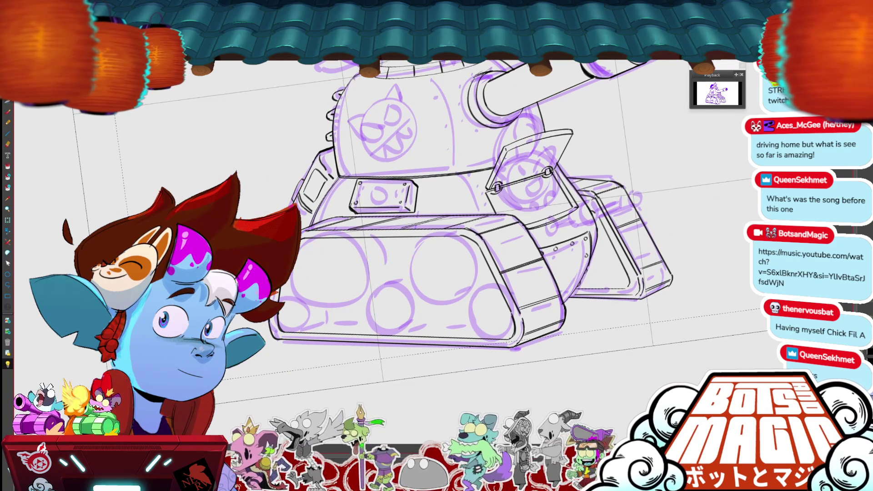
{"action": "scroll", "coordinate": [297, 212], "scroll_direction": "up", "scroll_amount": 2}
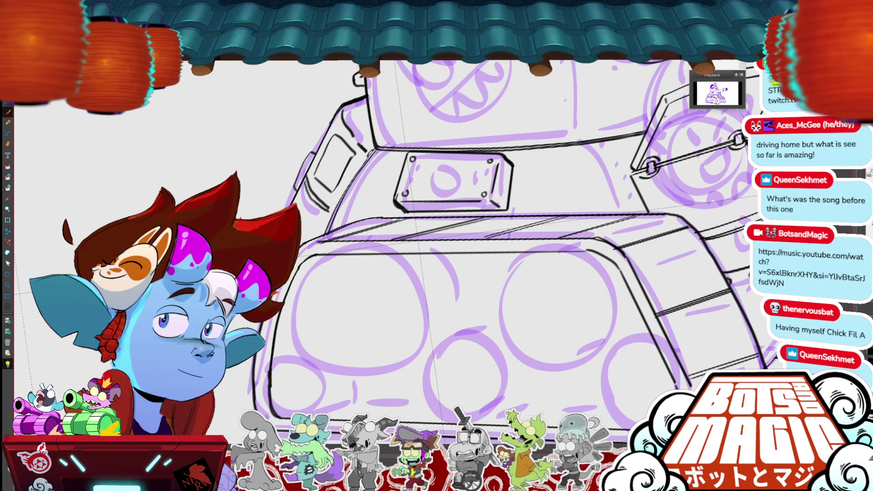
{"action": "left_click_drag", "start_coordinate": [386, 153], "coordinate": [404, 155]}
{"action": "left_click_drag", "start_coordinate": [529, 154], "coordinate": [527, 154]}
{"action": "left_click_drag", "start_coordinate": [580, 148], "coordinate": [578, 148]}
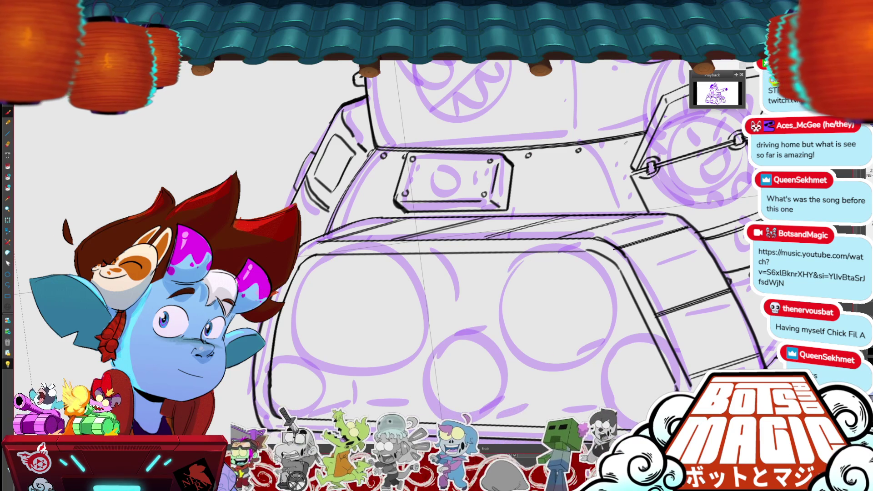
{"action": "key", "text": "ctrl+minus"}
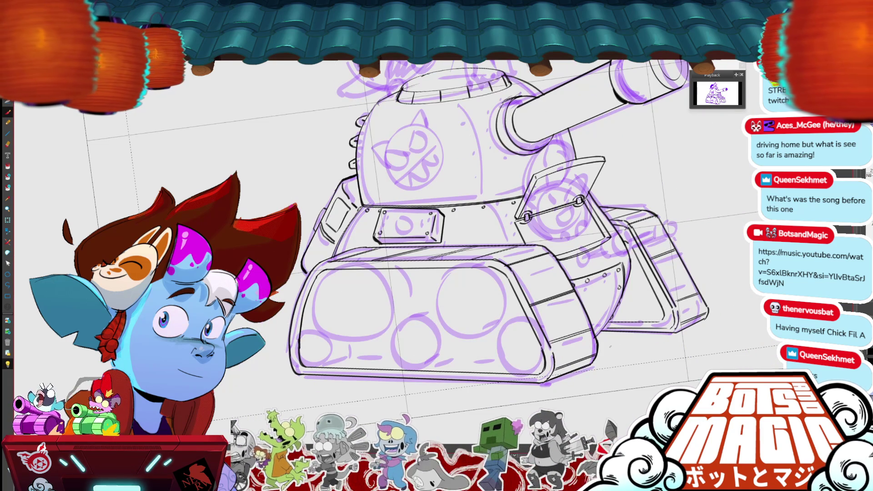
{"action": "key", "text": "ctrl+plus"}
{"action": "key", "text": "ctrl+plus"}
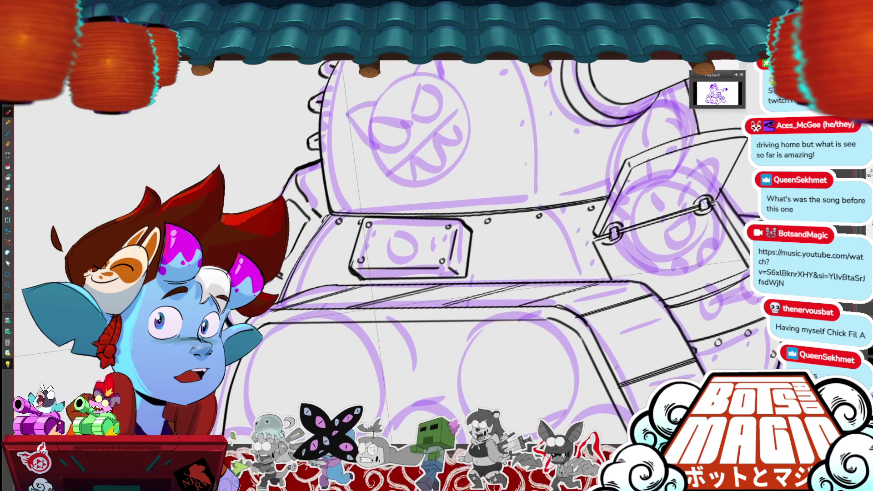
{"action": "left_click_drag", "start_coordinate": [455, 228], "coordinate": [364, 211]}
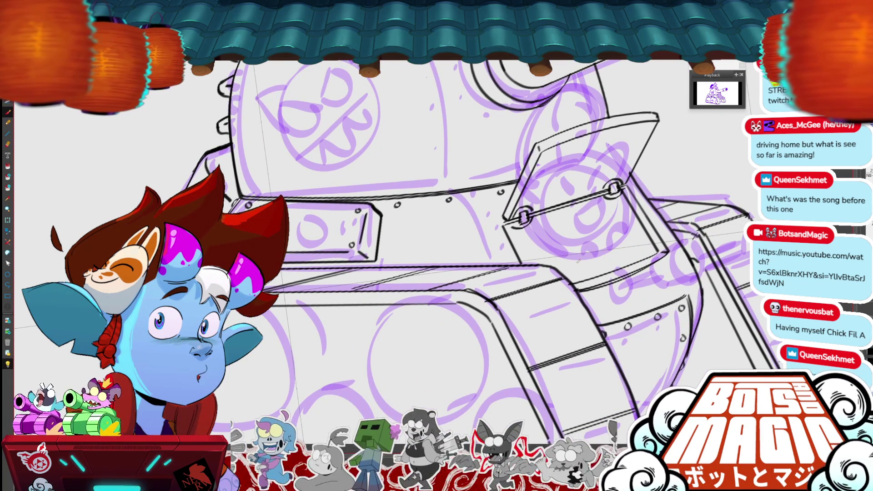
{"action": "left_click_drag", "start_coordinate": [455, 228], "coordinate": [424, 187]}
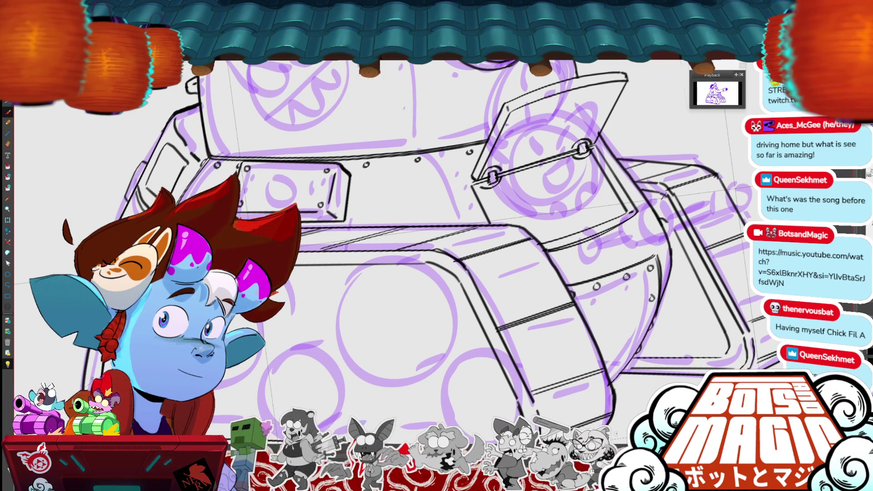
{"action": "scroll", "coordinate": [455, 227], "scroll_direction": "down", "scroll_amount": 5}
{"action": "left_click_drag", "start_coordinate": [455, 204], "coordinate": [459, 246]}
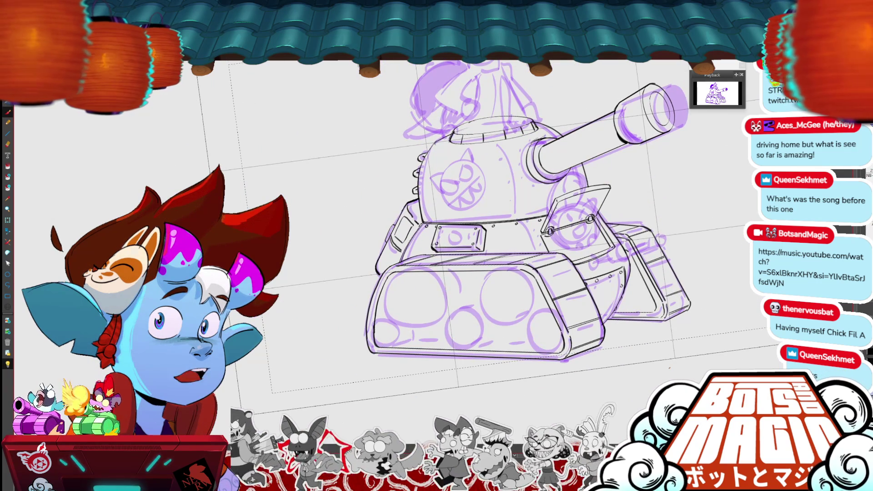
{"action": "scroll", "coordinate": [359, 118], "scroll_direction": "up", "scroll_amount": 3}
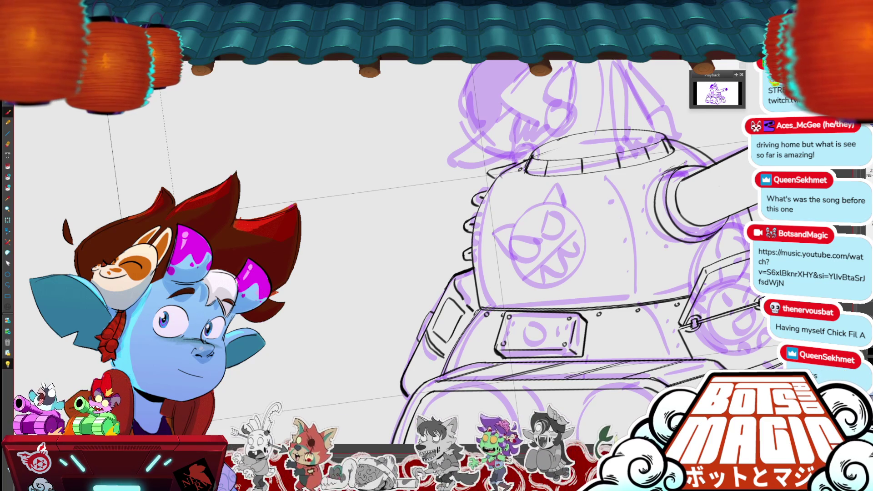
{"action": "key", "text": "ctrl+minus"}
{"action": "key", "text": "ctrl+minus"}
{"action": "key", "text": "ctrl+minus"}
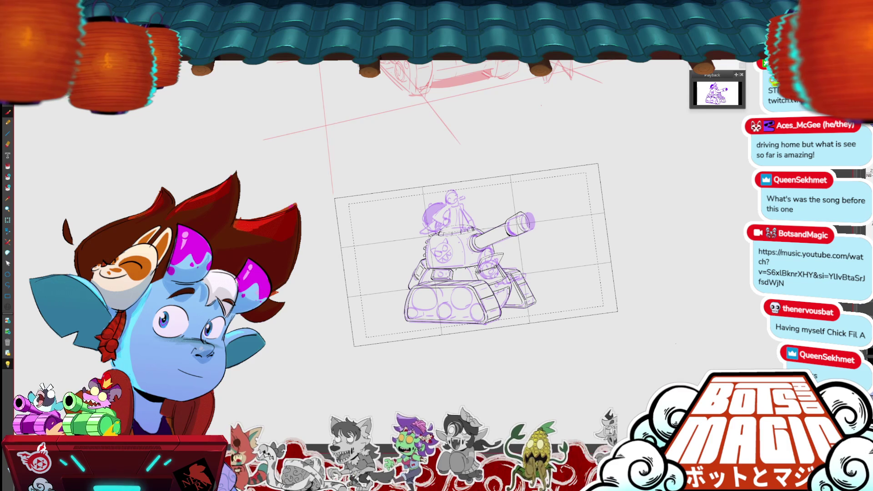
{"action": "key", "text": "ctrl+plus"}
{"action": "key", "text": "ctrl+plus"}
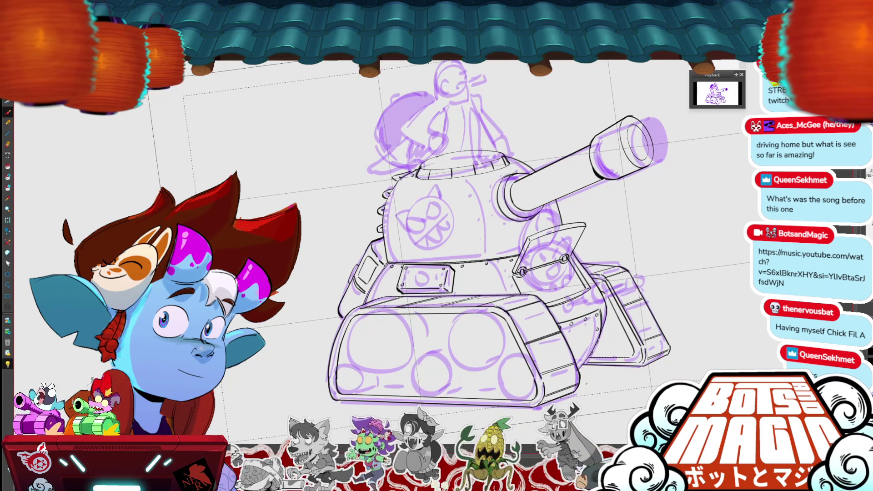
{"action": "mouse_move", "coordinate": [642, 145]}
{"action": "left_mouse_down"}
{"action": "mouse_move", "coordinate": [585, 77]}
{"action": "mouse_move", "coordinate": [448, 86]}
{"action": "mouse_move", "coordinate": [528, 146]}
{"action": "mouse_move", "coordinate": [536, 86]}
{"action": "left_mouse_up"}
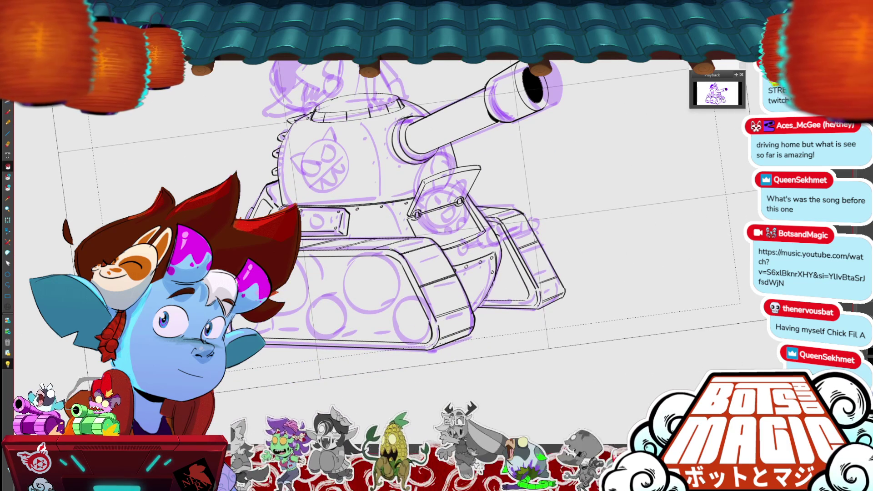
{"action": "mouse_move", "coordinate": [536, 87]}
{"action": "left_mouse_down"}
{"action": "mouse_move", "coordinate": [585, 88]}
{"action": "mouse_move", "coordinate": [646, 168]}
{"action": "left_mouse_up"}
{"action": "left_click_drag", "start_coordinate": [501, 250], "coordinate": [523, 214]}
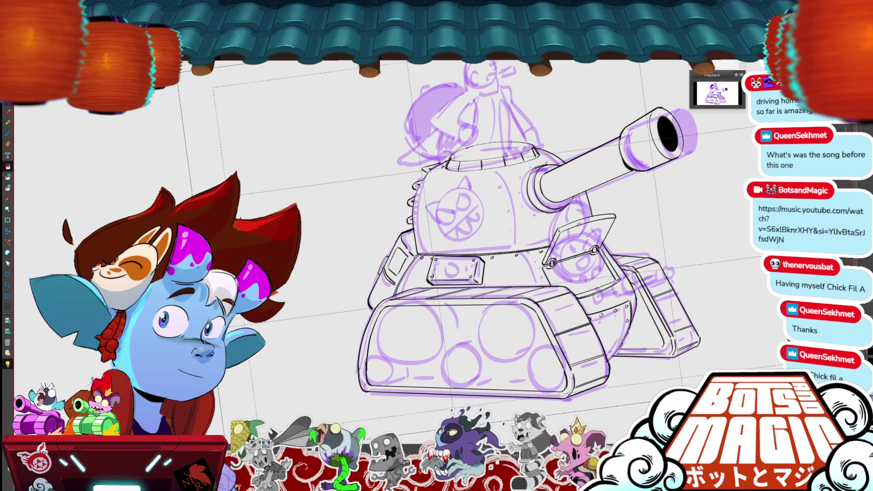
{"action": "scroll", "coordinate": [549, 327], "scroll_direction": "up", "scroll_amount": 4}
{"action": "left_click_drag", "start_coordinate": [500, 227], "coordinate": [476, 222]}
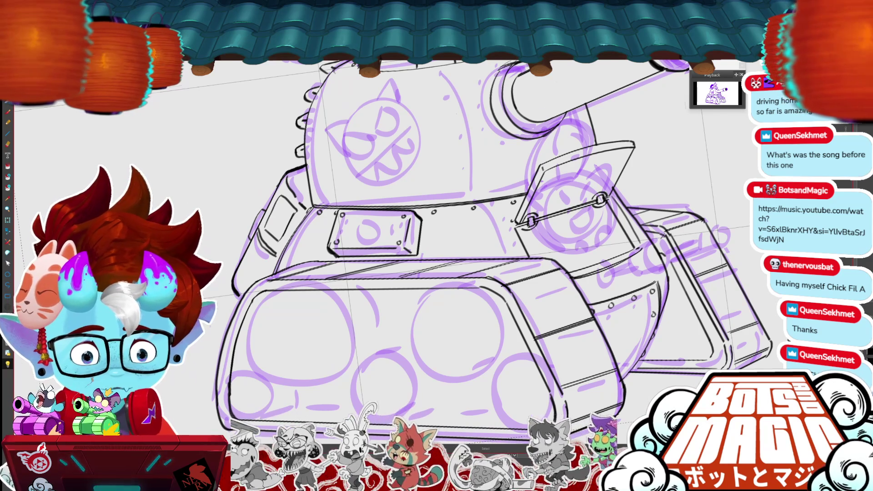
Reshape the right tread's top line slightly lower.
{"action": "scroll", "coordinate": [495, 225], "scroll_direction": "right", "scroll_amount": 2}
{"action": "scroll", "coordinate": [486, 226], "scroll_direction": "down", "scroll_amount": 2}
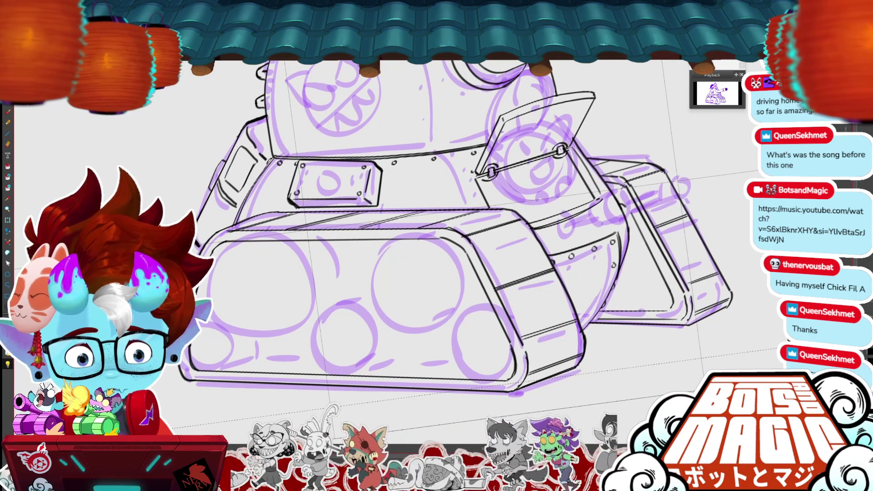
{"action": "scroll", "coordinate": [455, 228], "scroll_direction": "down", "scroll_amount": 3}
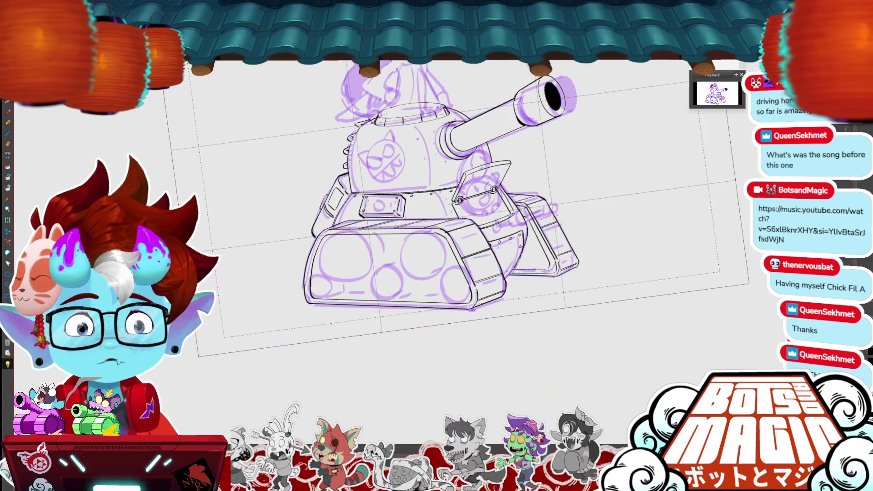
{"action": "scroll", "coordinate": [455, 228], "scroll_direction": "up", "scroll_amount": 3}
{"action": "scroll", "coordinate": [500, 227], "scroll_direction": "up", "scroll_amount": 3}
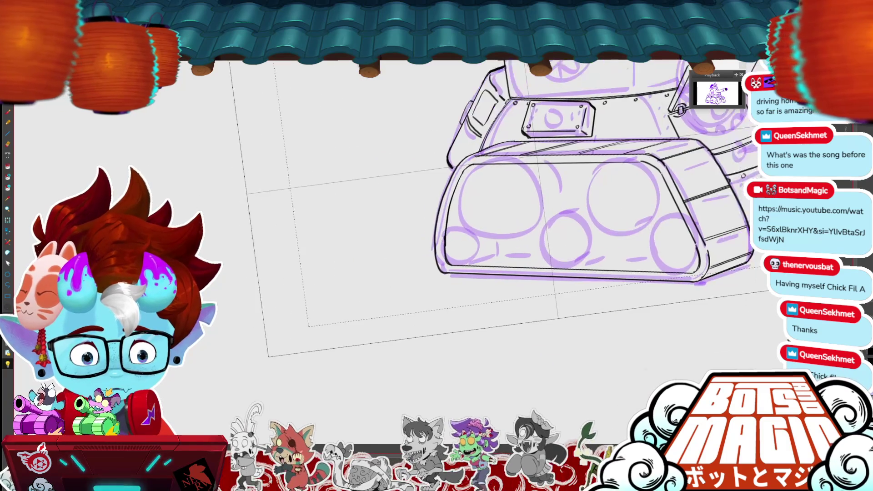
{"action": "left_click", "coordinate": [574, 206]}
{"action": "left_click_drag", "start_coordinate": [569, 210], "coordinate": [569, 230]}
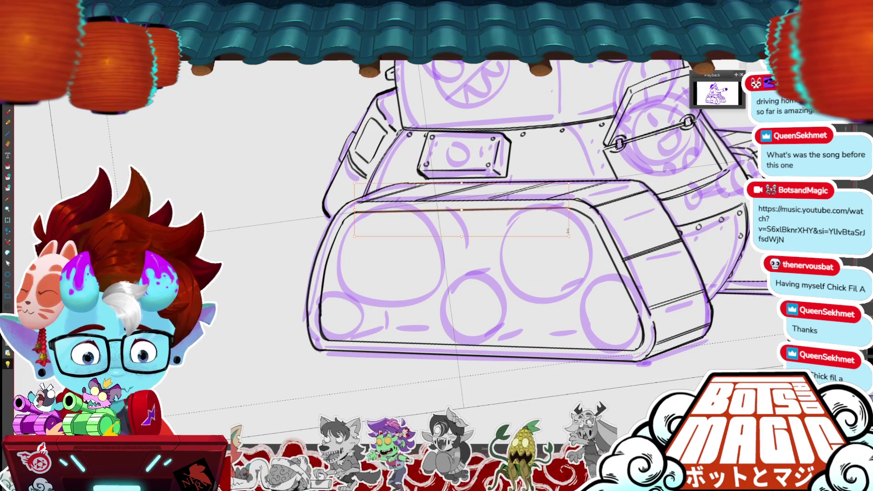
{"action": "left_click", "coordinate": [561, 254]}
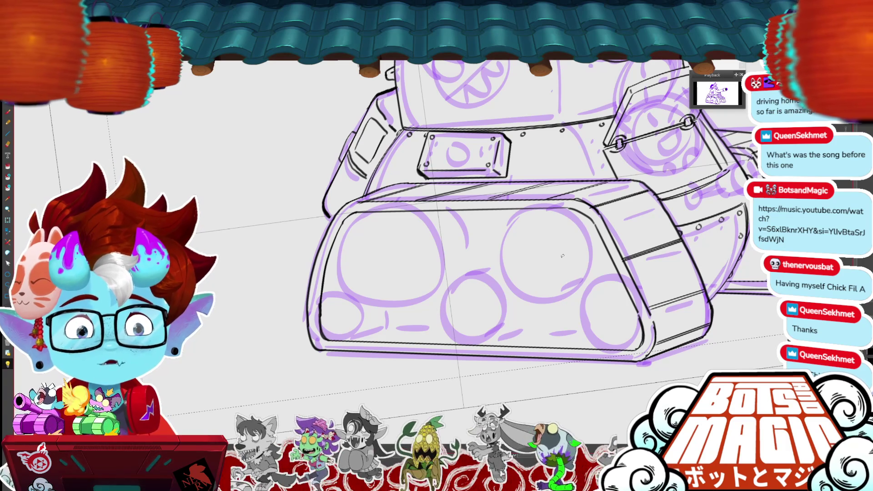
Undo the stray stroke on the right track's lower edge and hide the purple sketch layer.
{"action": "mouse_move", "coordinate": [562, 256]}
{"action": "left_mouse_down"}
{"action": "mouse_move", "coordinate": [546, 213]}
{"action": "mouse_move", "coordinate": [424, 244]}
{"action": "left_mouse_up"}
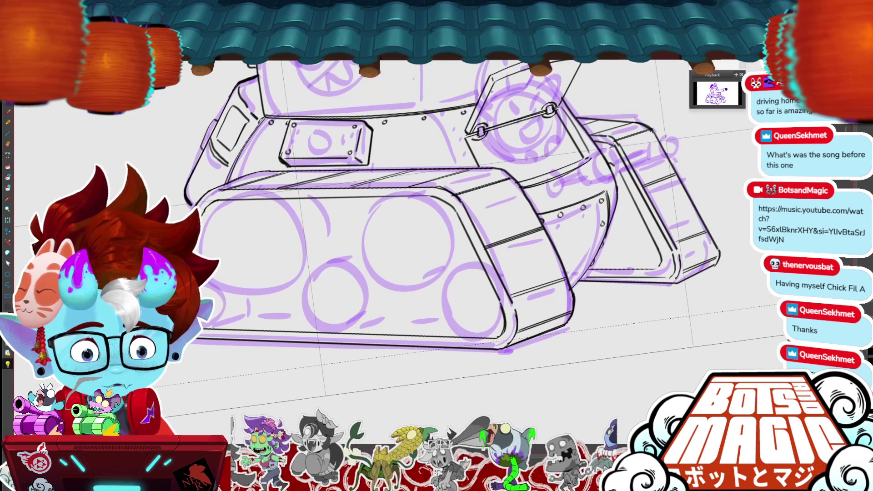
{"action": "key", "text": "ctrl+z"}
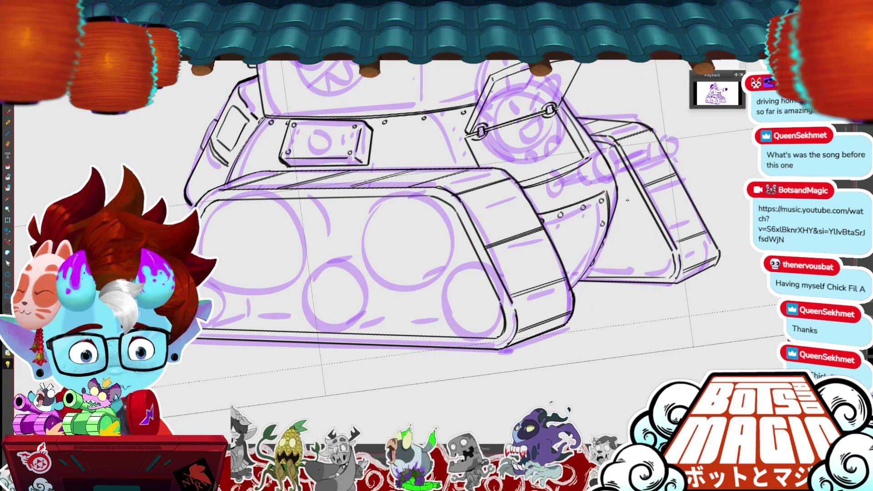
{"action": "key", "text": "ctrl+0"}
{"action": "scroll", "coordinate": [402, 205], "scroll_direction": "up", "scroll_amount": 10}
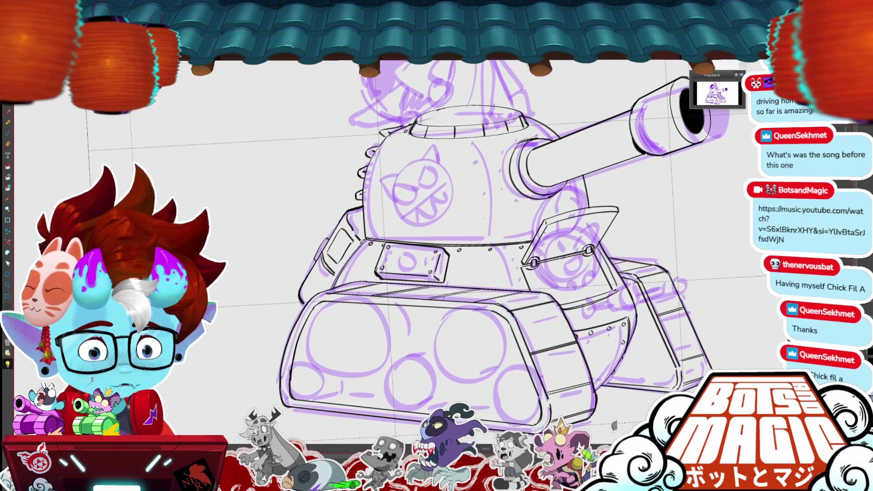
{"action": "key", "text": "ctrl+h"}
{"action": "key", "text": "ctrl+0"}
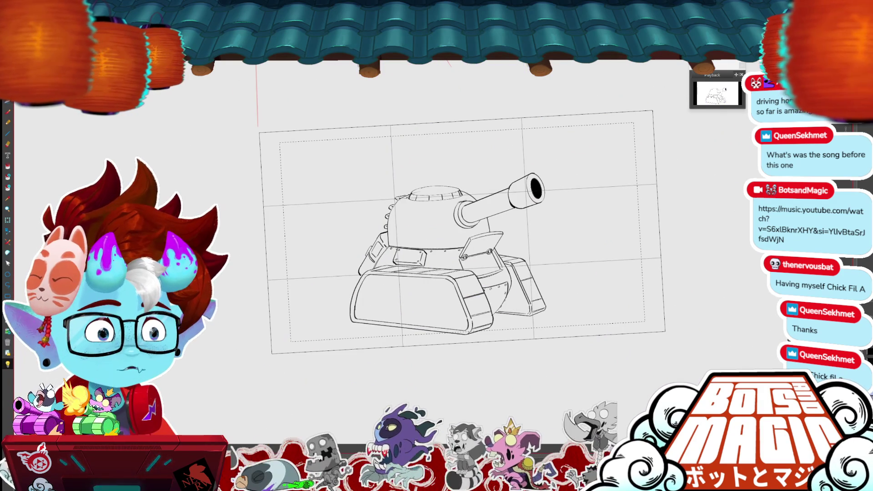
Ink short vertical segment lines around the turret hatch rim, undoing one misplaced line.
{"action": "scroll", "coordinate": [455, 218], "scroll_direction": "up", "scroll_amount": 10}
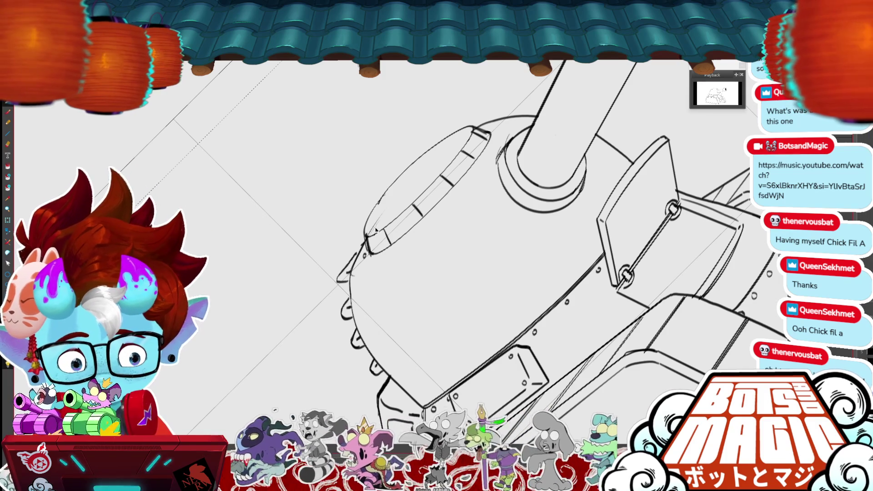
{"action": "left_click_drag", "start_coordinate": [378, 230], "coordinate": [460, 145]}
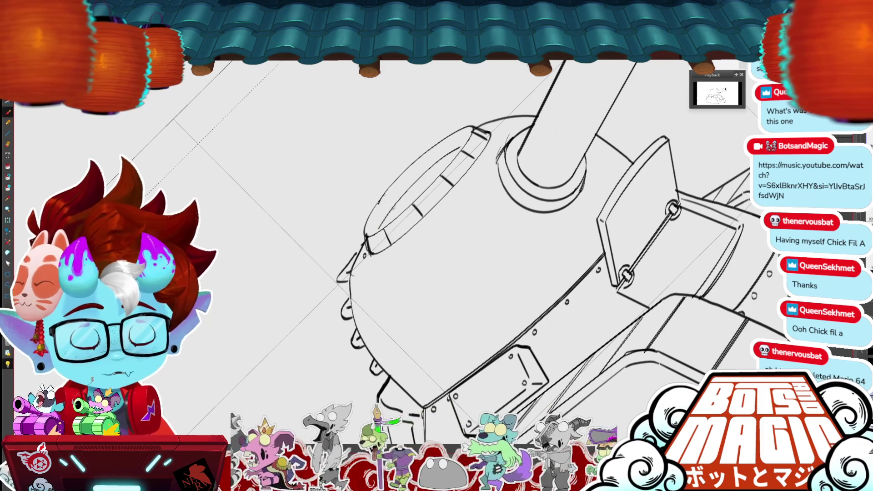
{"action": "left_click_drag", "start_coordinate": [408, 191], "coordinate": [389, 227]}
{"action": "left_click_drag", "start_coordinate": [555, 183], "coordinate": [559, 199]}
{"action": "left_click_drag", "start_coordinate": [419, 196], "coordinate": [417, 214]}
{"action": "key", "text": "ctrl+z"}
{"action": "left_click_drag", "start_coordinate": [460, 184], "coordinate": [458, 201]}
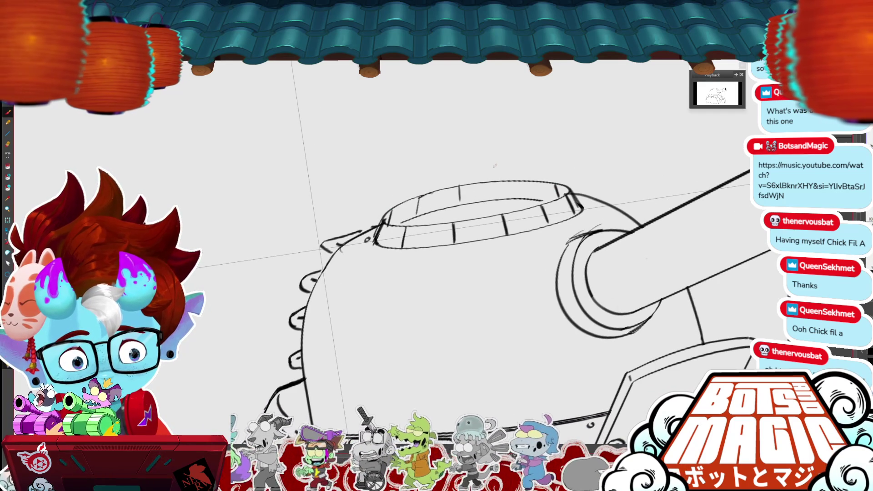
{"action": "mouse_move", "coordinate": [505, 182]}
{"action": "left_mouse_down"}
{"action": "mouse_move", "coordinate": [506, 197]}
{"action": "mouse_move", "coordinate": [566, 193]}
{"action": "left_mouse_up"}
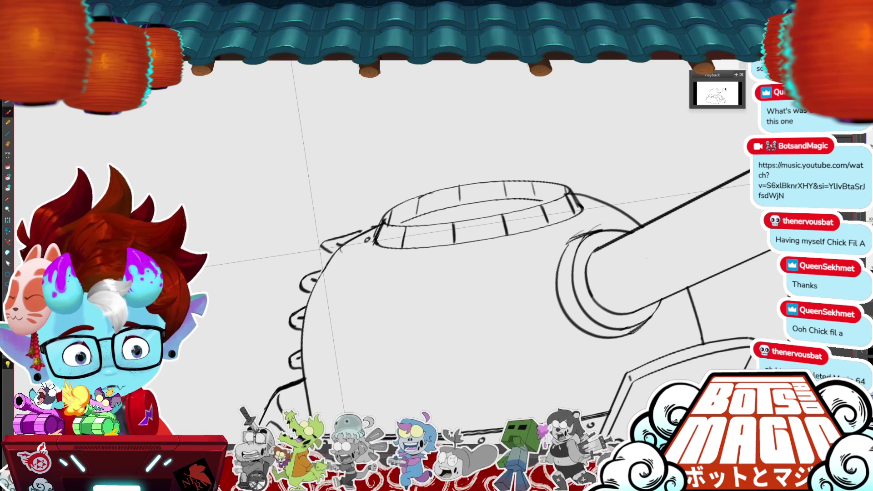
{"action": "key", "text": "ctrl+0"}
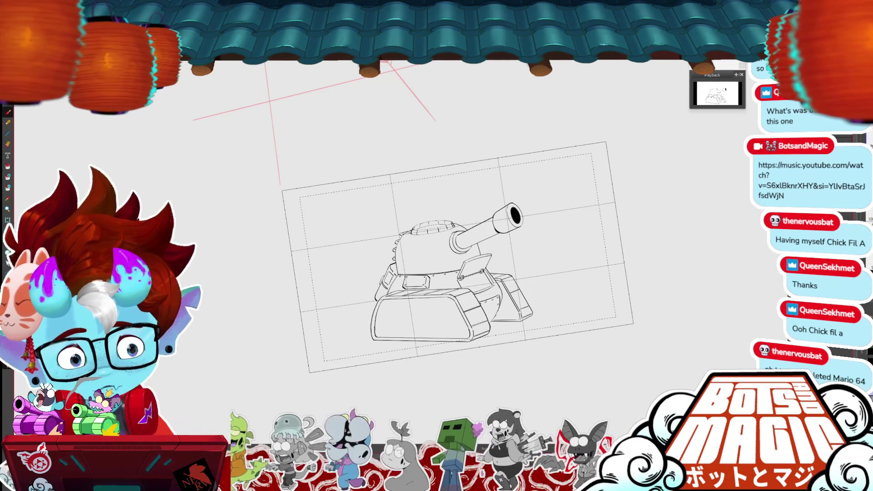
{"action": "key", "text": "ctrl+0"}
Move the hatch's top ellipse slightly upward and fill the hatch opening solid black.
{"action": "mouse_move", "coordinate": [599, 186]}
{"action": "left_mouse_down"}
{"action": "mouse_move", "coordinate": [576, 200]}
{"action": "mouse_move", "coordinate": [460, 220]}
{"action": "mouse_move", "coordinate": [592, 187]}
{"action": "left_mouse_up"}
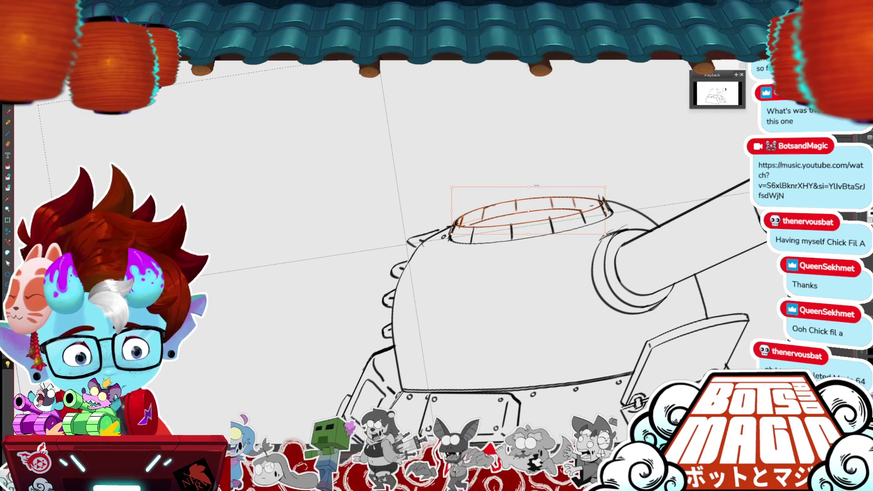
{"action": "left_click_drag", "start_coordinate": [529, 233], "coordinate": [539, 193]}
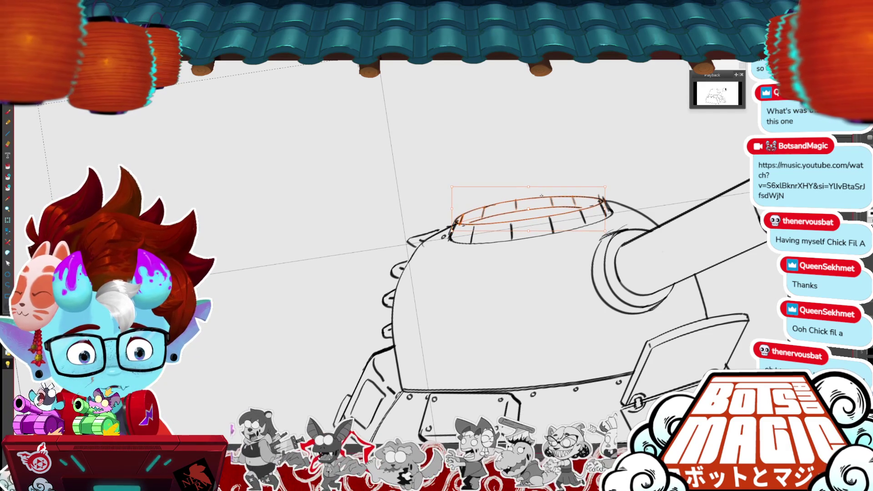
{"action": "key", "text": "Return"}
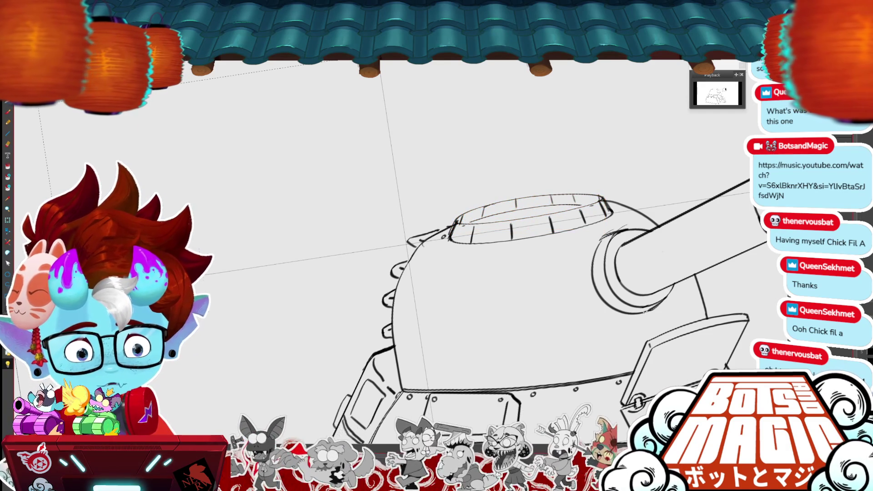
{"action": "key", "text": "ctrl+0"}
{"action": "scroll", "coordinate": [389, 233], "scroll_direction": "up", "scroll_amount": 5}
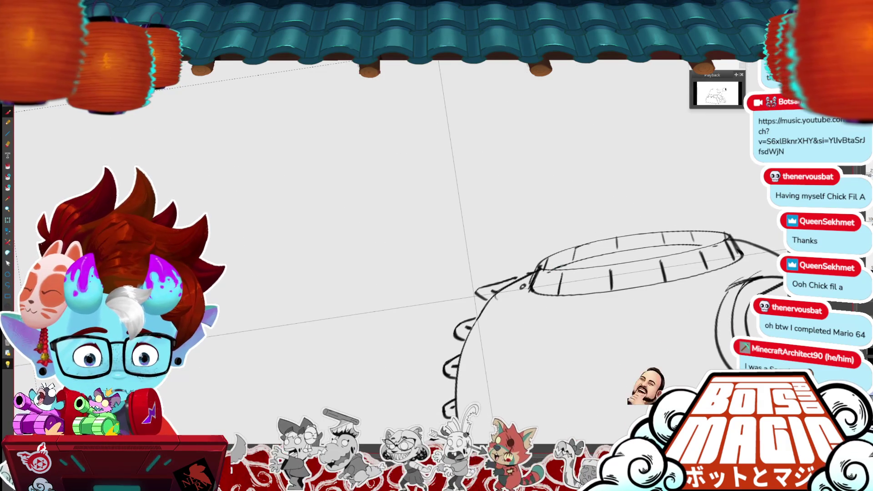
{"action": "left_click", "coordinate": [672, 250]}
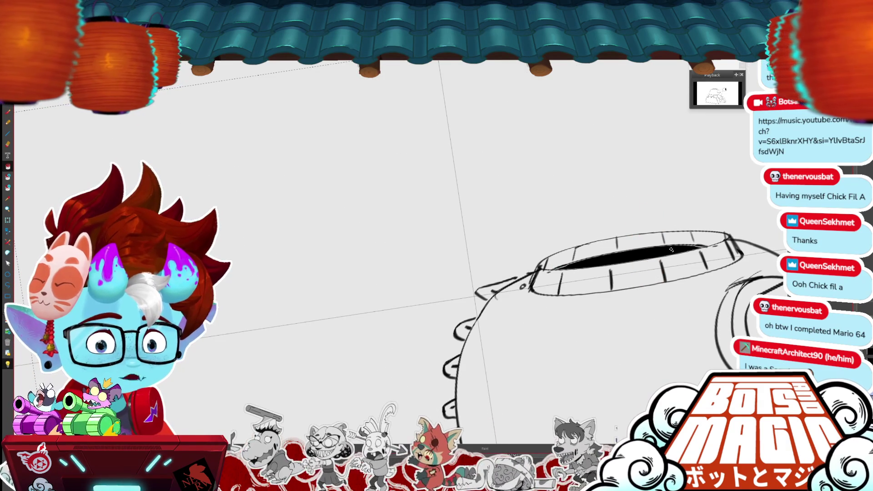
Lasso and delete the stray marks on the turret's left rim.
{"action": "mouse_move", "coordinate": [671, 249]}
{"action": "left_mouse_down"}
{"action": "mouse_move", "coordinate": [562, 190]}
{"action": "mouse_move", "coordinate": [581, 161]}
{"action": "left_mouse_up"}
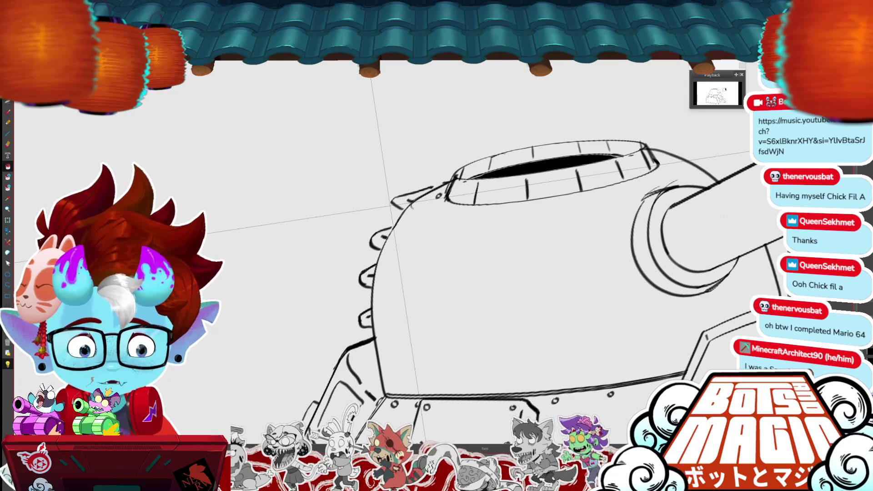
{"action": "left_click_drag", "start_coordinate": [407, 194], "coordinate": [430, 210]}
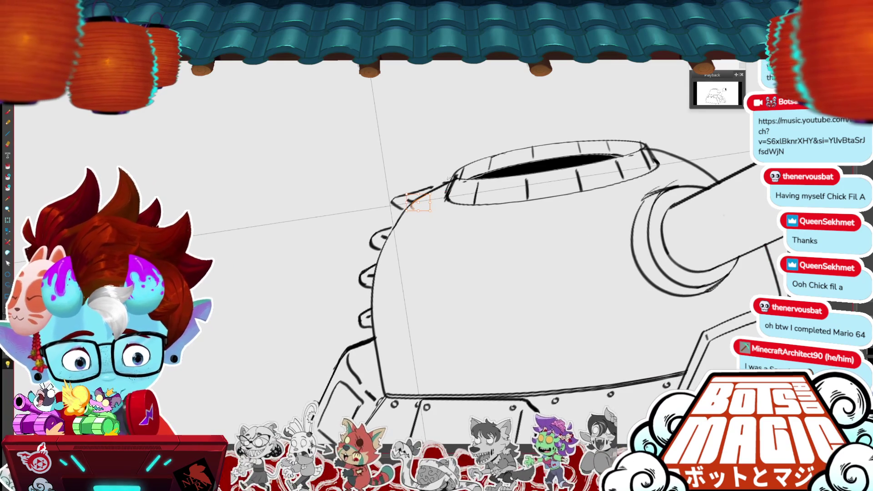
{"action": "key", "text": "Delete"}
{"action": "left_click_drag", "start_coordinate": [662, 308], "coordinate": [519, 322]}
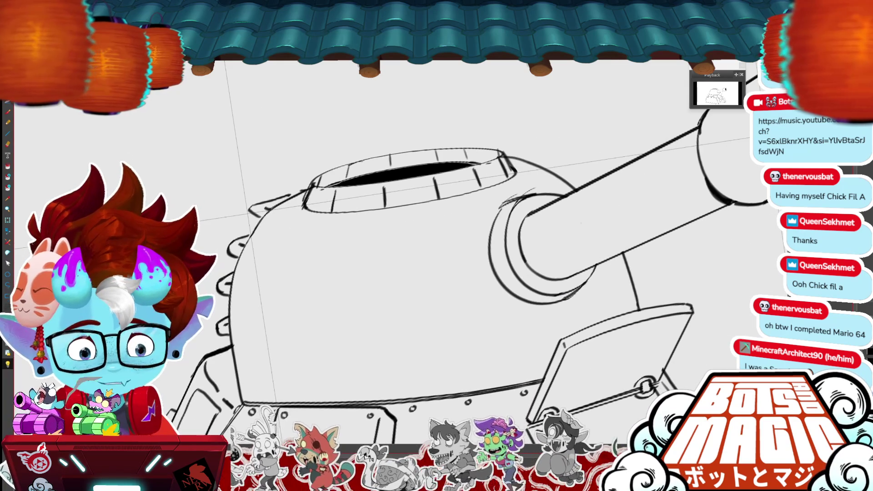
{"action": "left_click", "coordinate": [504, 206]}
{"action": "key", "text": "ctrl+d"}
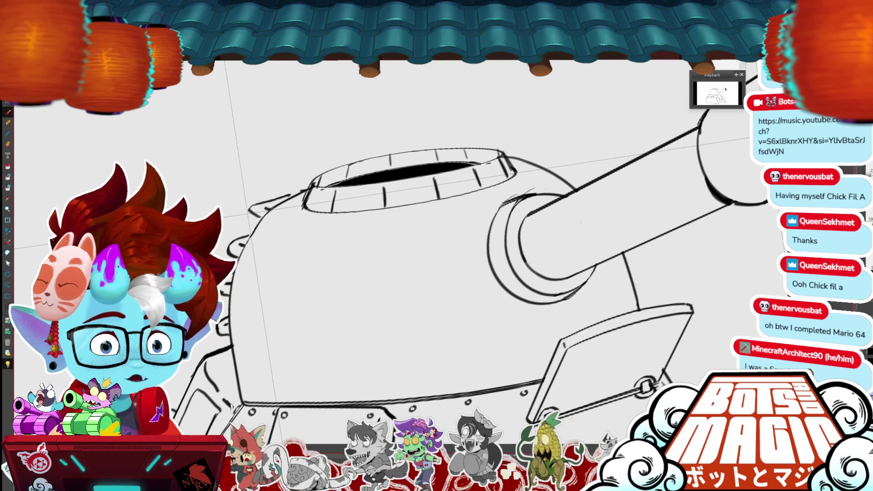
Ink over the cannon mantlet ring's inner curve to darken and thicken it.
{"action": "mouse_move", "coordinate": [606, 378]}
{"action": "left_mouse_down"}
{"action": "mouse_move", "coordinate": [455, 301]}
{"action": "mouse_move", "coordinate": [521, 332]}
{"action": "left_mouse_up"}
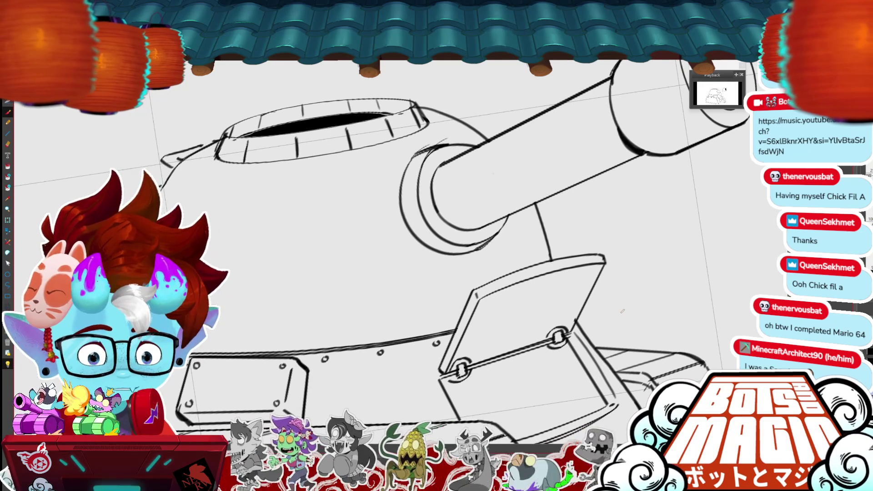
{"action": "left_click_drag", "start_coordinate": [436, 209], "coordinate": [469, 246]}
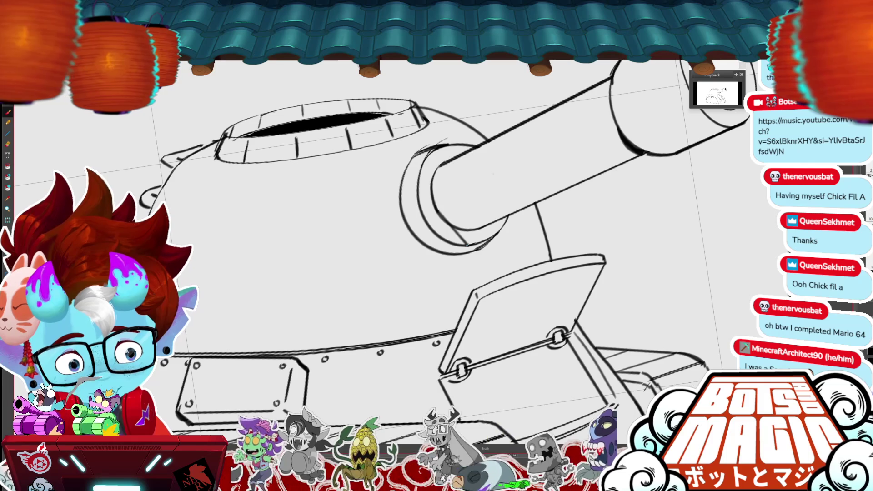
{"action": "mouse_move", "coordinate": [438, 207]}
{"action": "left_mouse_down"}
{"action": "mouse_move", "coordinate": [470, 246]}
{"action": "mouse_move", "coordinate": [509, 225]}
{"action": "left_mouse_up"}
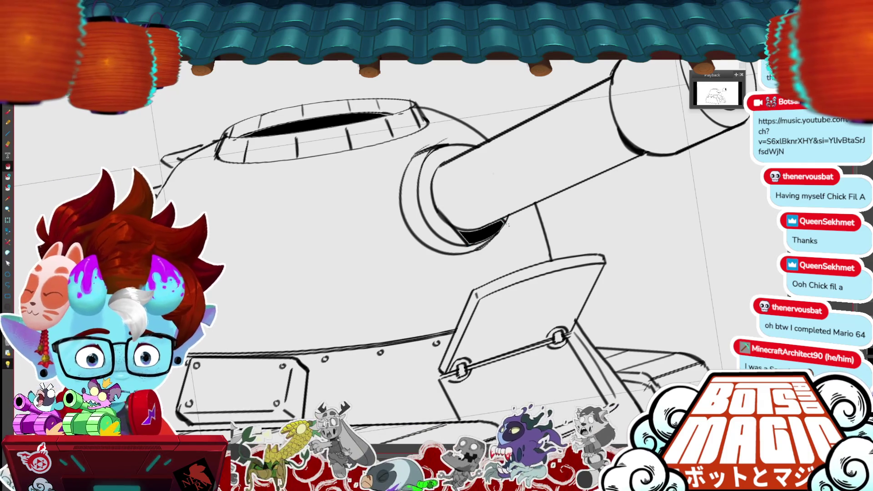
{"action": "key", "text": "ctrl+0"}
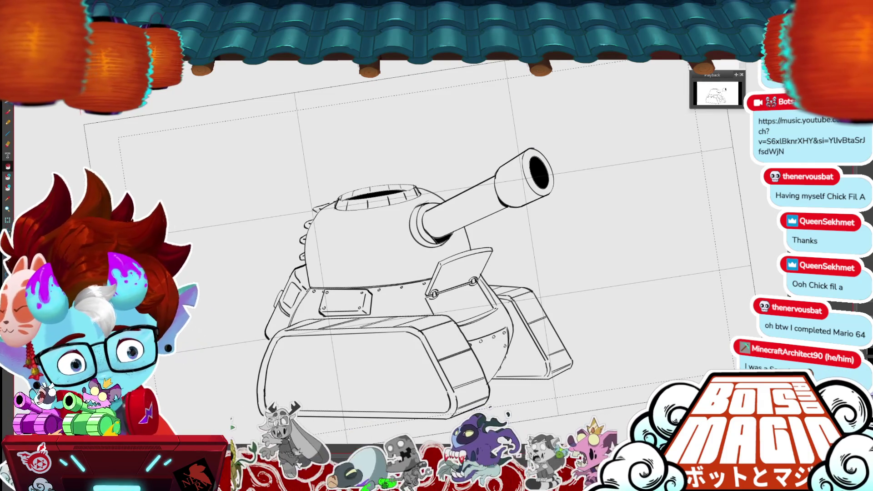
Bucket-fill the opening under the hinged side hatch solid black.
{"action": "scroll", "coordinate": [330, 317], "scroll_direction": "up", "scroll_amount": 5}
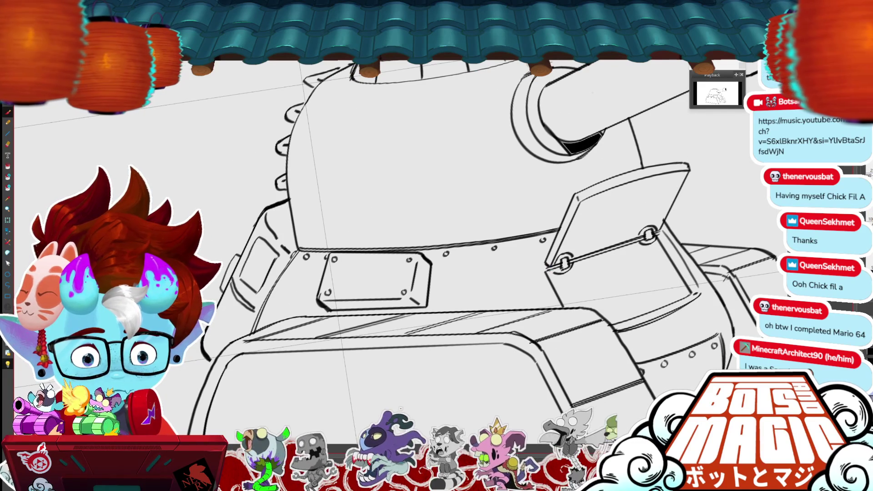
{"action": "left_click", "coordinate": [614, 282]}
{"action": "key", "text": "ctrl+0"}
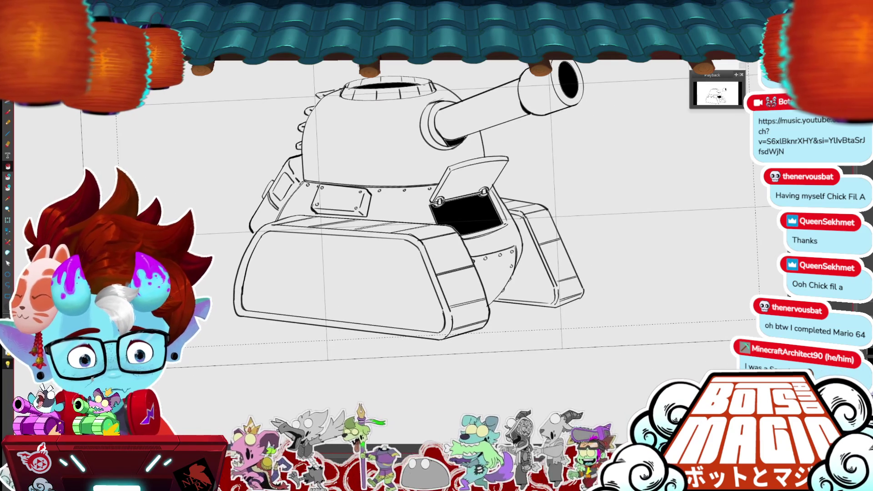
Erase the right rear track's outer outline and redraw it, retrying until the stroke fits.
{"action": "left_click", "coordinate": [651, 255]}
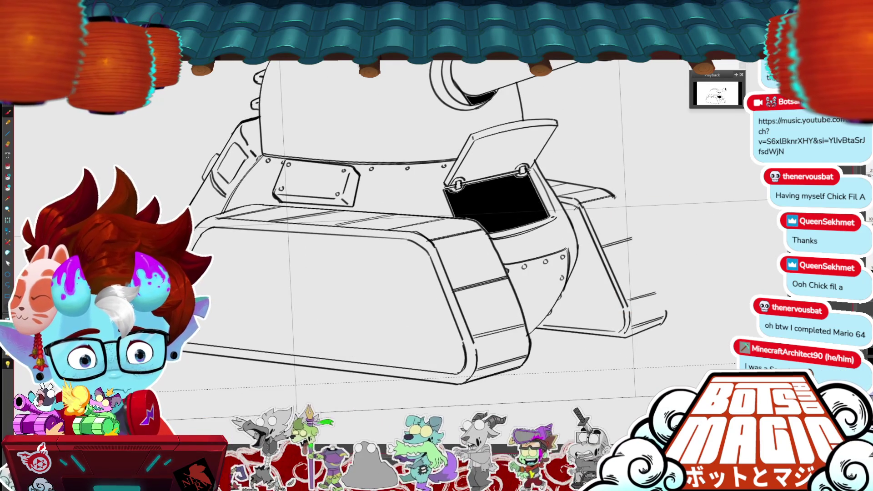
{"action": "left_click_drag", "start_coordinate": [615, 198], "coordinate": [657, 290]}
{"action": "key", "text": "ctrl+z"}
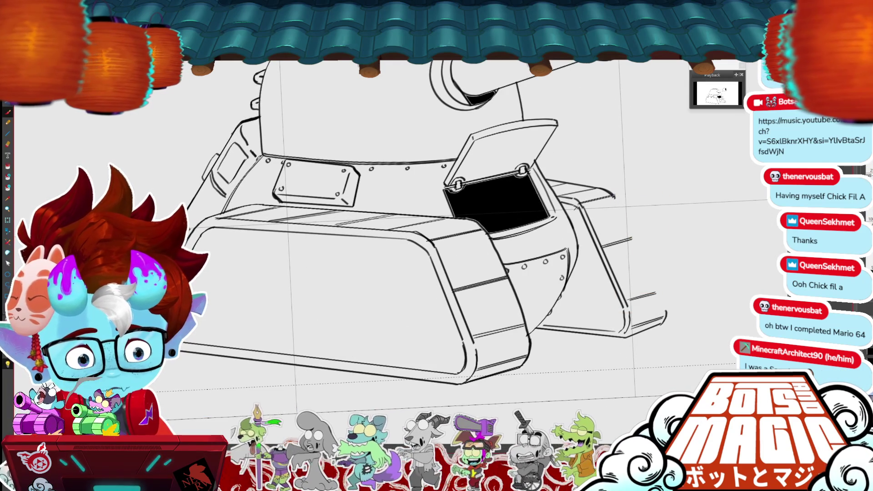
{"action": "left_click_drag", "start_coordinate": [614, 195], "coordinate": [666, 313]}
{"action": "key", "text": "ctrl+z"}
{"action": "left_click_drag", "start_coordinate": [614, 196], "coordinate": [667, 321]}
{"action": "key", "text": "ctrl+z"}
{"action": "left_click_drag", "start_coordinate": [613, 194], "coordinate": [666, 304]}
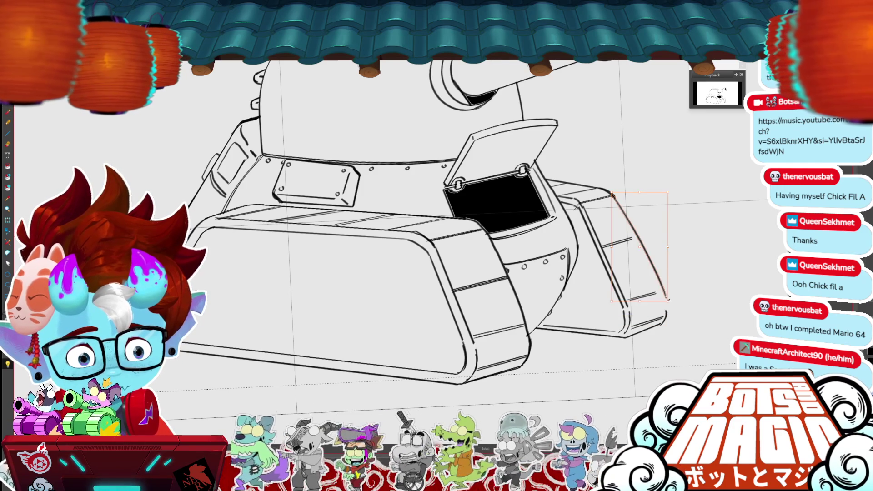
Transform-adjust the new track outline and add a short line across the track's lower section.
{"action": "key", "text": "ctrl+t"}
{"action": "key", "text": "Return"}
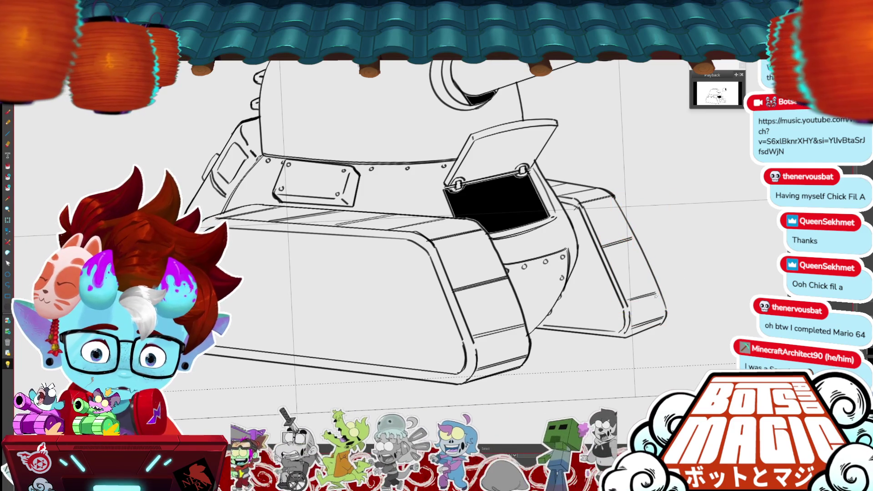
{"action": "left_click_drag", "start_coordinate": [627, 300], "coordinate": [658, 294]}
{"action": "scroll", "coordinate": [660, 290], "scroll_direction": "down", "scroll_amount": 2}
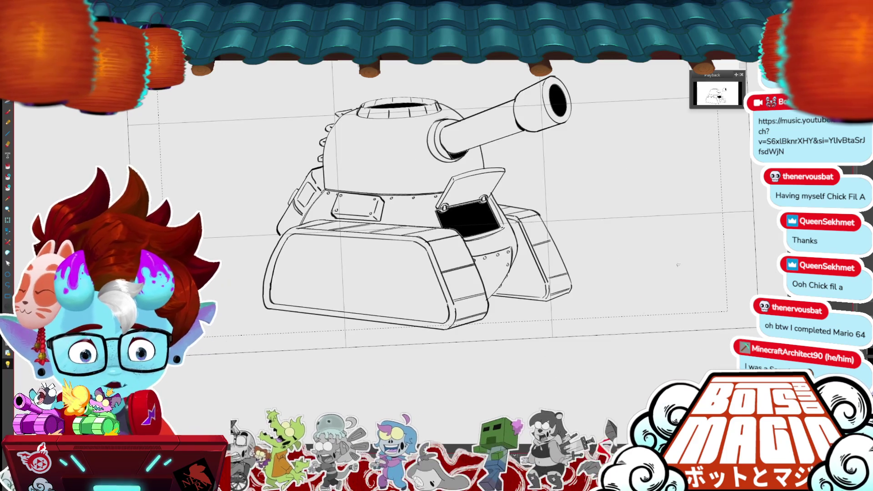
{"action": "scroll", "coordinate": [508, 212], "scroll_direction": "up", "scroll_amount": 1}
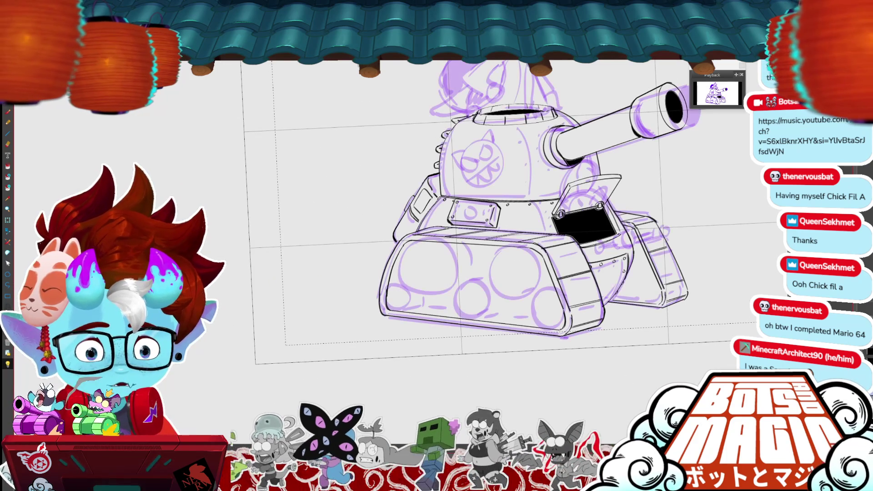
Attempt an ink circle over the sketched track wheel, undoing both unsatisfactory tries.
{"action": "scroll", "coordinate": [321, 310], "scroll_direction": "up", "scroll_amount": 2}
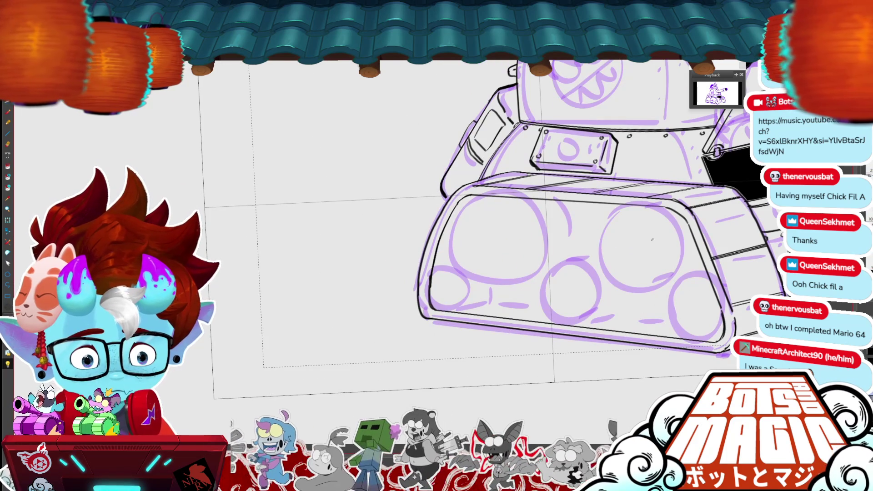
{"action": "mouse_move", "coordinate": [643, 206]}
{"action": "left_mouse_down"}
{"action": "mouse_move", "coordinate": [653, 295]}
{"action": "mouse_move", "coordinate": [623, 208]}
{"action": "mouse_move", "coordinate": [676, 263]}
{"action": "mouse_move", "coordinate": [621, 212]}
{"action": "mouse_move", "coordinate": [683, 292]}
{"action": "left_mouse_up"}
{"action": "key", "text": "ctrl+z"}
{"action": "key", "text": "ctrl+z"}
{"action": "key", "text": "ctrl+z"}
{"action": "mouse_move", "coordinate": [639, 208]}
{"action": "left_mouse_down"}
{"action": "mouse_move", "coordinate": [609, 242]}
{"action": "mouse_move", "coordinate": [646, 206]}
{"action": "mouse_move", "coordinate": [612, 248]}
{"action": "left_mouse_up"}
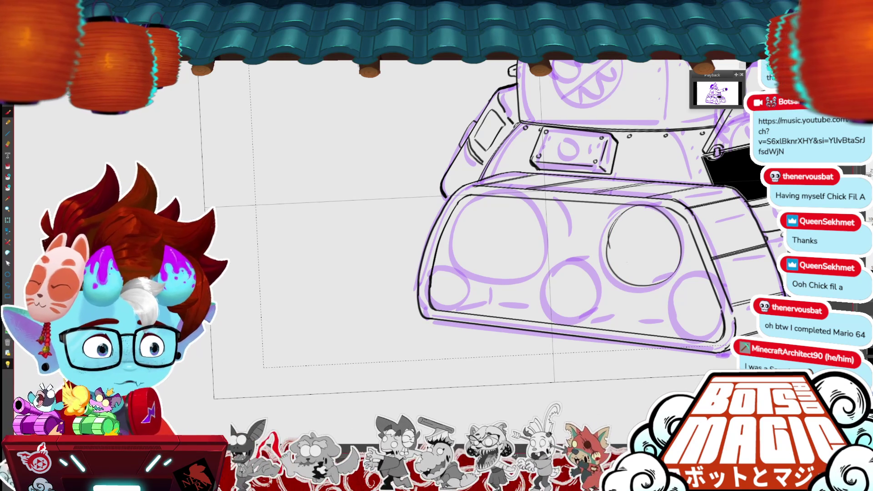
{"action": "key", "text": "ctrl+z"}
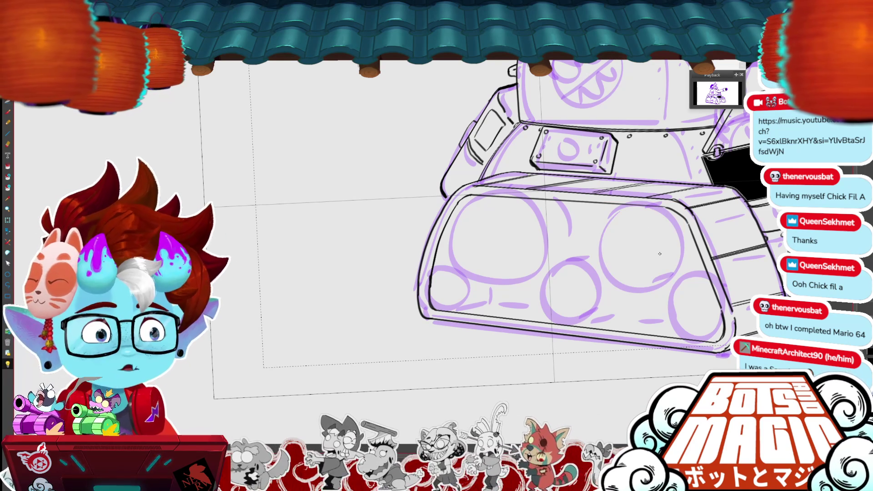
Ink a small circle on the riveted hull plate and reposition it.
{"action": "left_click_drag", "start_coordinate": [660, 254], "coordinate": [510, 314]}
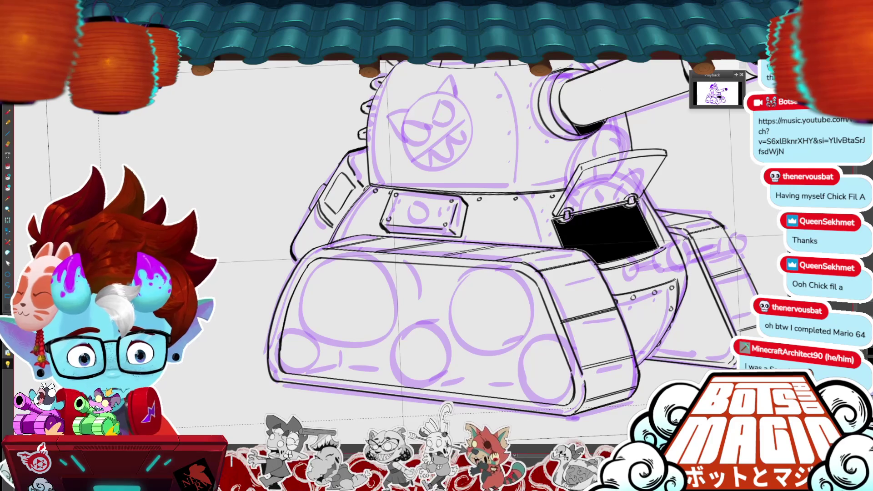
{"action": "left_click_drag", "start_coordinate": [455, 250], "coordinate": [512, 257]}
{"action": "mouse_move", "coordinate": [463, 207]}
{"action": "left_mouse_down"}
{"action": "mouse_move", "coordinate": [457, 214]}
{"action": "mouse_move", "coordinate": [468, 205]}
{"action": "mouse_move", "coordinate": [504, 206]}
{"action": "mouse_move", "coordinate": [493, 223]}
{"action": "left_mouse_up"}
{"action": "scroll", "coordinate": [473, 219], "scroll_direction": "down", "scroll_amount": 2}
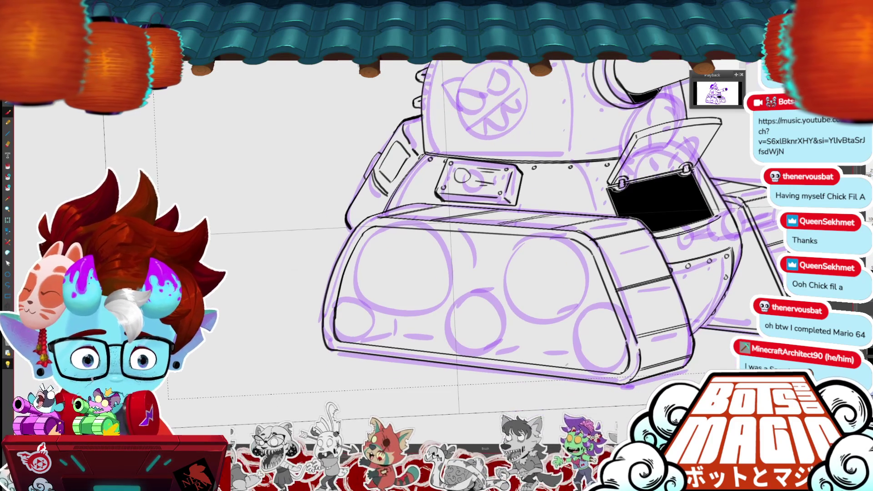
{"action": "left_click_drag", "start_coordinate": [455, 167], "coordinate": [474, 183]}
{"action": "key", "text": "Return"}
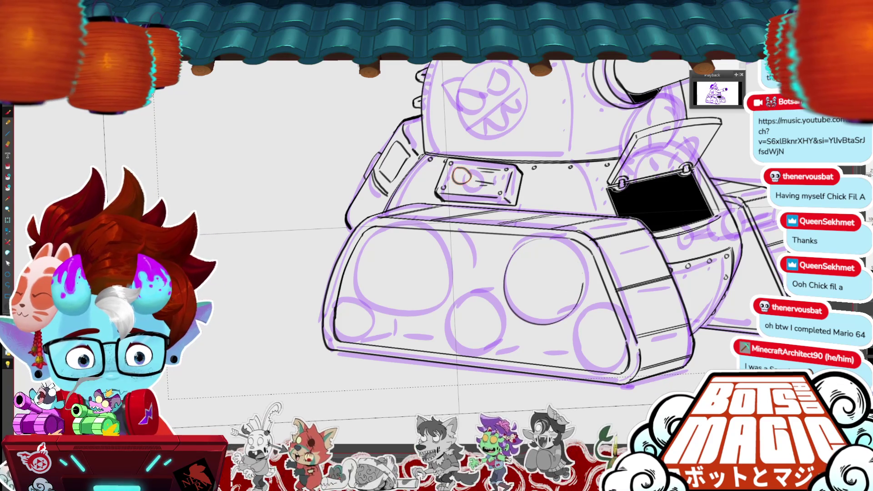
Ink and stretch a circle to fit the right large wheel, then place a copy on the left wheel.
{"action": "mouse_move", "coordinate": [537, 237]}
{"action": "left_mouse_down"}
{"action": "mouse_move", "coordinate": [505, 261]}
{"action": "mouse_move", "coordinate": [546, 237]}
{"action": "mouse_move", "coordinate": [523, 238]}
{"action": "left_mouse_up"}
{"action": "key", "text": "ctrl+t"}
{"action": "left_click_drag", "start_coordinate": [541, 326], "coordinate": [530, 335]}
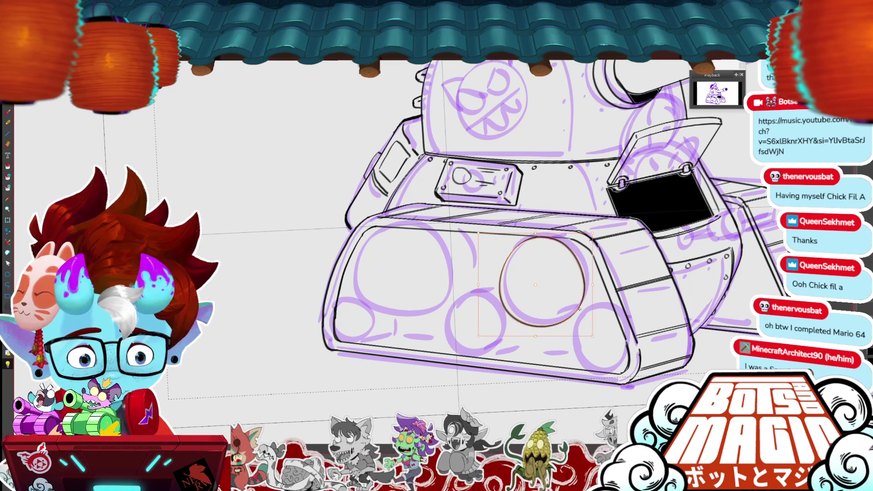
{"action": "mouse_move", "coordinate": [593, 279]}
{"action": "left_mouse_down"}
{"action": "mouse_move", "coordinate": [451, 293]}
{"action": "mouse_move", "coordinate": [435, 275]}
{"action": "left_mouse_up"}
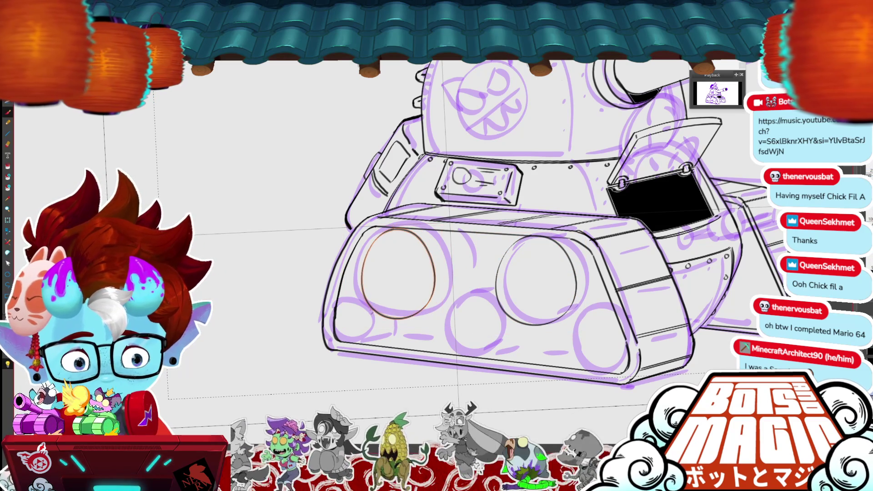
{"action": "left_click_drag", "start_coordinate": [336, 306], "coordinate": [372, 346]}
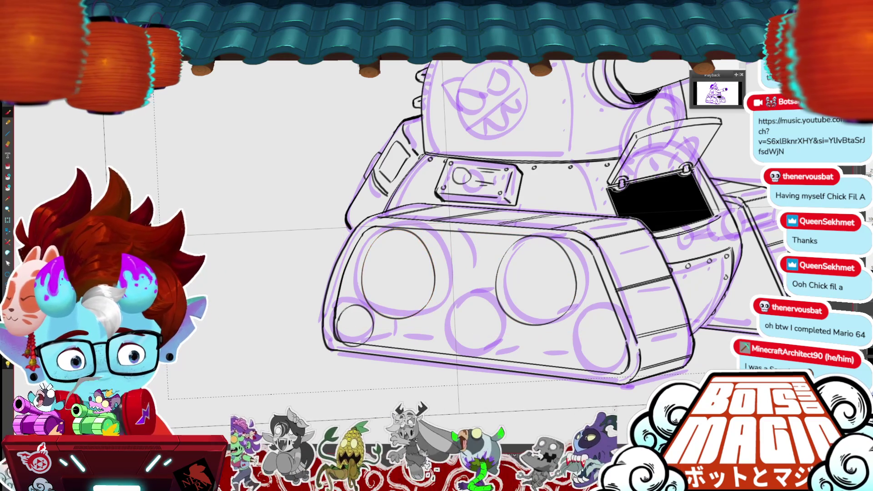
Fit the small circle onto the small lower-left wheel.
{"action": "scroll", "coordinate": [373, 318], "scroll_direction": "up", "scroll_amount": 2}
{"action": "mouse_move", "coordinate": [479, 258]}
{"action": "left_mouse_down"}
{"action": "mouse_move", "coordinate": [469, 272]}
{"action": "mouse_move", "coordinate": [443, 251]}
{"action": "mouse_move", "coordinate": [425, 255]}
{"action": "left_mouse_up"}
{"action": "key", "text": "Return"}
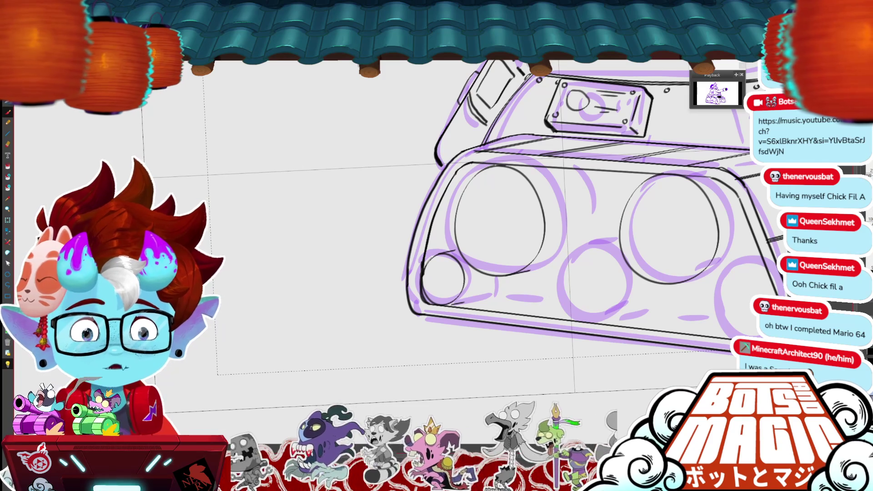
Draw the axle's end, top and lower edges between the front wheels, undoing a stray curve.
{"action": "left_click_drag", "start_coordinate": [654, 279], "coordinate": [570, 234]}
{"action": "mouse_move", "coordinate": [473, 189]}
{"action": "left_mouse_down"}
{"action": "mouse_move", "coordinate": [466, 209]}
{"action": "mouse_move", "coordinate": [522, 191]}
{"action": "left_mouse_up"}
{"action": "mouse_move", "coordinate": [472, 212]}
{"action": "left_mouse_down"}
{"action": "mouse_move", "coordinate": [520, 214]}
{"action": "mouse_move", "coordinate": [489, 213]}
{"action": "mouse_move", "coordinate": [520, 212]}
{"action": "mouse_move", "coordinate": [509, 202]}
{"action": "mouse_move", "coordinate": [518, 198]}
{"action": "left_mouse_up"}
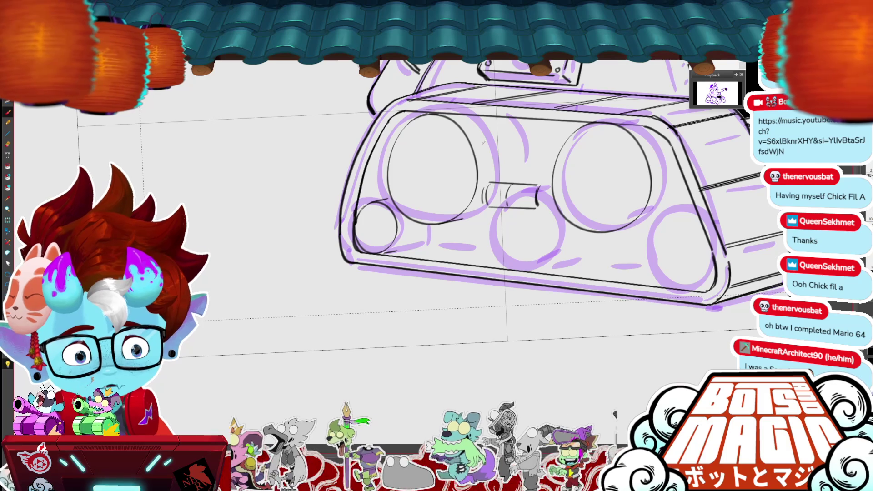
{"action": "left_click_drag", "start_coordinate": [474, 115], "coordinate": [492, 177]}
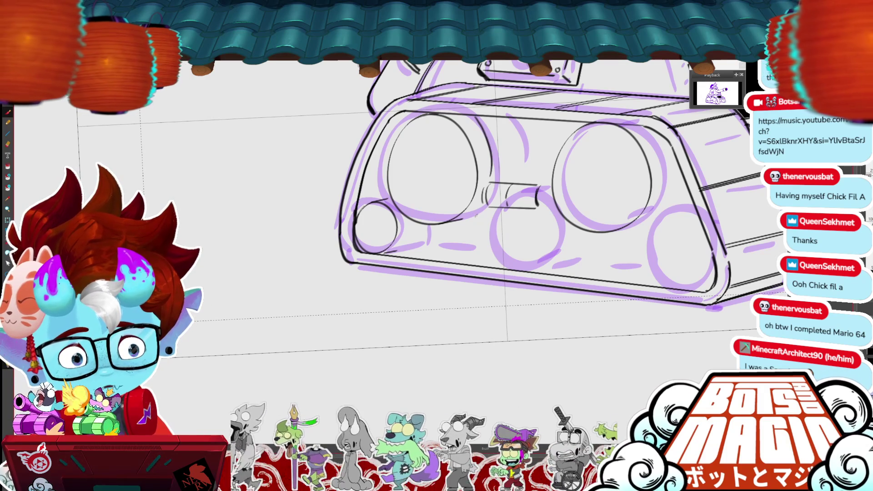
{"action": "left_click_drag", "start_coordinate": [495, 114], "coordinate": [491, 178]}
{"action": "key", "text": "ctrl+z"}
{"action": "key", "text": "ctrl+z"}
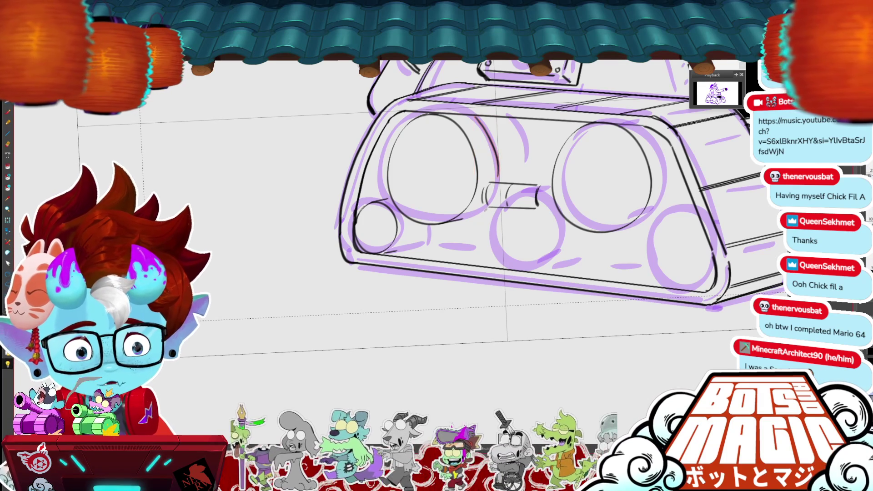
{"action": "left_click_drag", "start_coordinate": [470, 223], "coordinate": [489, 209]}
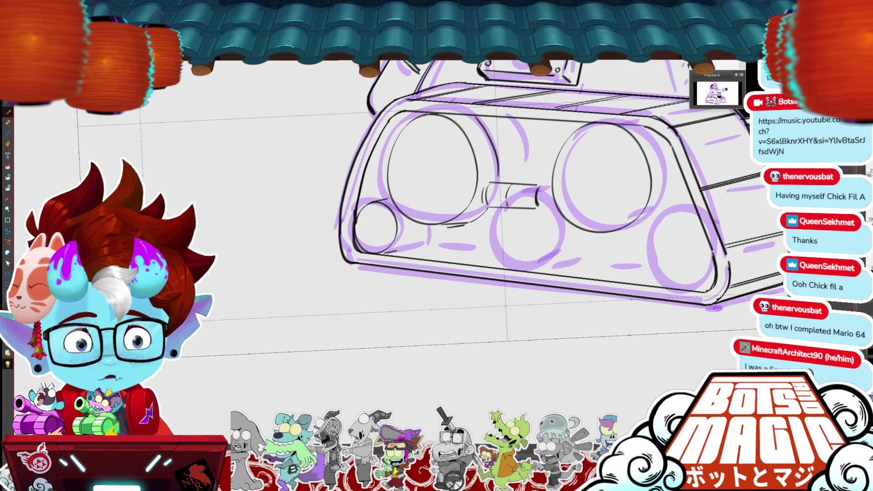
Draw hub marks inside the large left wheel and the small wheel.
{"action": "left_click_drag", "start_coordinate": [516, 240], "coordinate": [563, 277]}
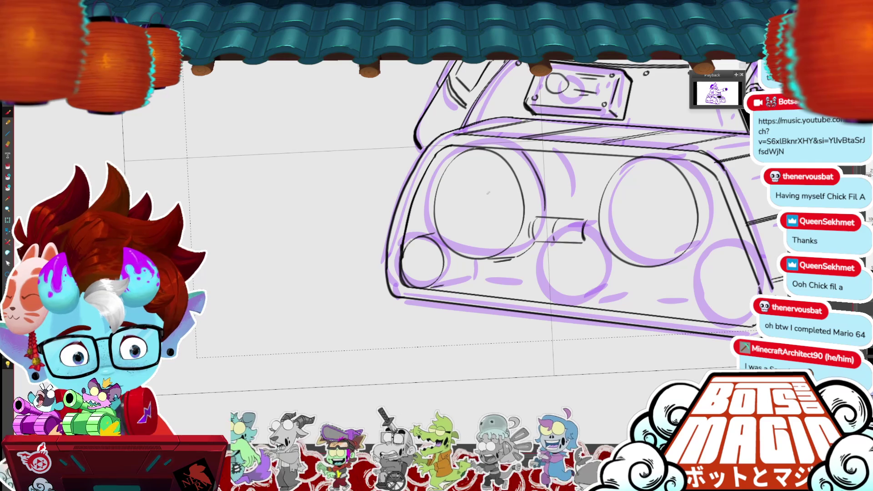
{"action": "mouse_move", "coordinate": [475, 185]}
{"action": "left_mouse_down"}
{"action": "mouse_move", "coordinate": [461, 214]}
{"action": "mouse_move", "coordinate": [473, 208]}
{"action": "left_mouse_up"}
{"action": "left_click_drag", "start_coordinate": [418, 256], "coordinate": [419, 272]}
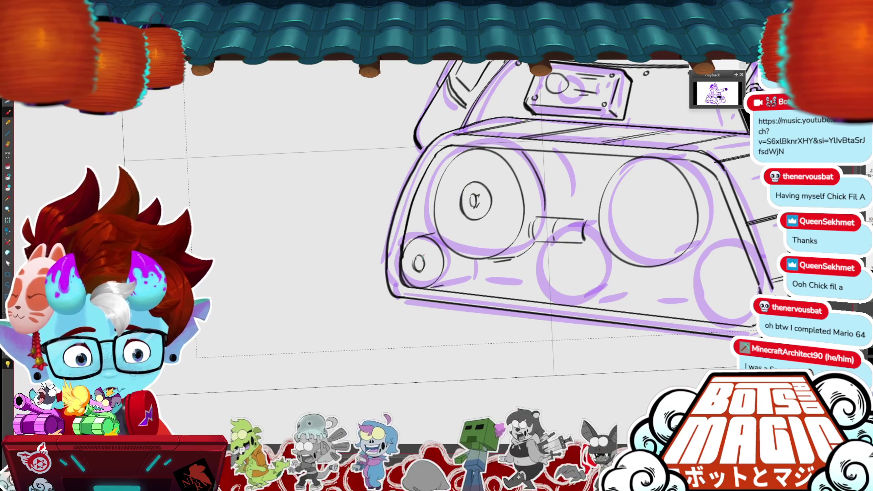
{"action": "key", "text": "ctrl+0"}
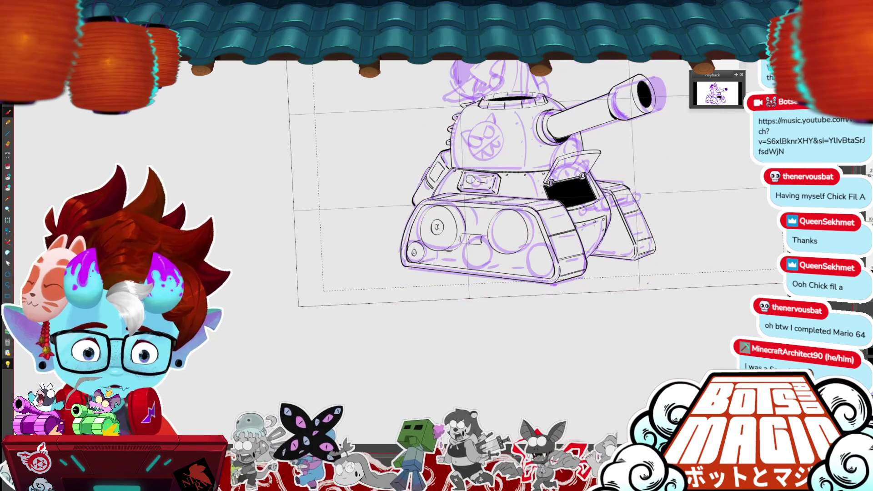
Add a short stroke on the big wheel's edge and a line beside the small wheel.
{"action": "scroll", "coordinate": [412, 226], "scroll_direction": "up", "scroll_amount": 3}
{"action": "mouse_move", "coordinate": [435, 261]}
{"action": "left_mouse_down"}
{"action": "mouse_move", "coordinate": [433, 214]}
{"action": "mouse_move", "coordinate": [452, 190]}
{"action": "left_mouse_up"}
{"action": "key", "text": "ctrl+z"}
{"action": "mouse_move", "coordinate": [436, 243]}
{"action": "left_mouse_down"}
{"action": "mouse_move", "coordinate": [435, 264]}
{"action": "mouse_move", "coordinate": [442, 199]}
{"action": "mouse_move", "coordinate": [467, 179]}
{"action": "left_mouse_up"}
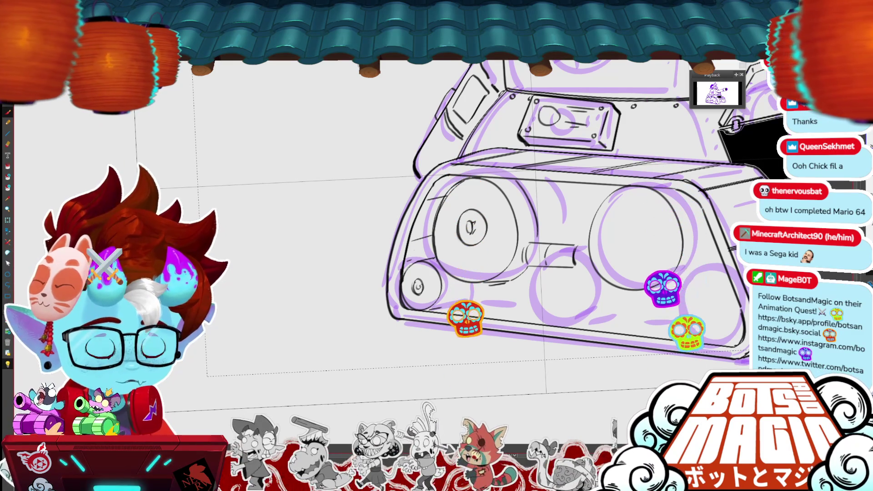
{"action": "left_click_drag", "start_coordinate": [698, 276], "coordinate": [548, 260]}
{"action": "left_click_drag", "start_coordinate": [548, 260], "coordinate": [611, 269]}
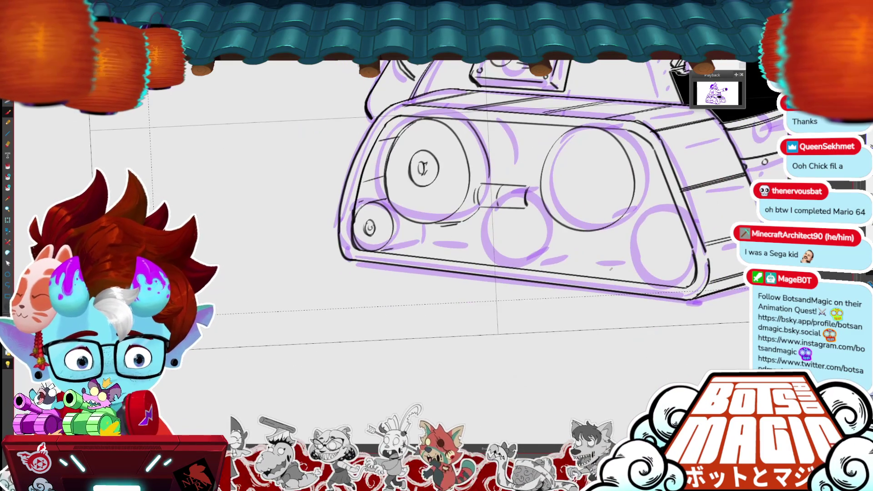
{"action": "left_click_drag", "start_coordinate": [386, 250], "coordinate": [418, 239]}
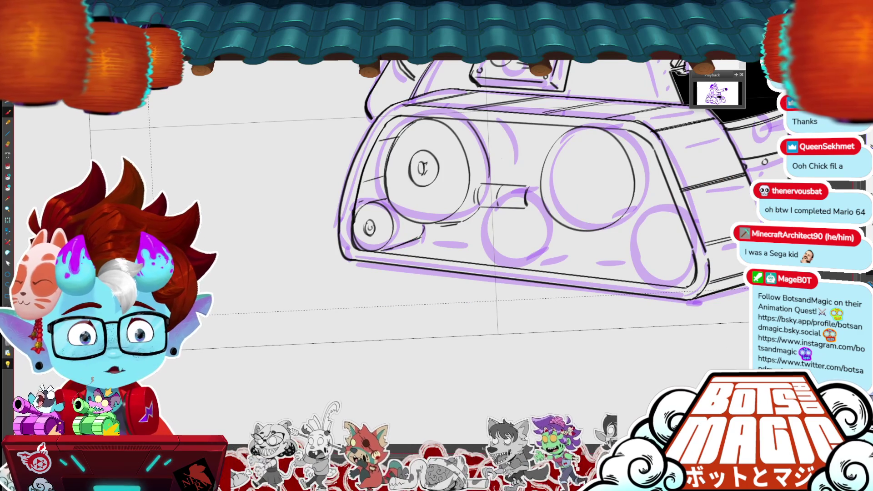
Draw and darken a diagonal arm across the right wheel.
{"action": "left_click_drag", "start_coordinate": [644, 230], "coordinate": [620, 270]}
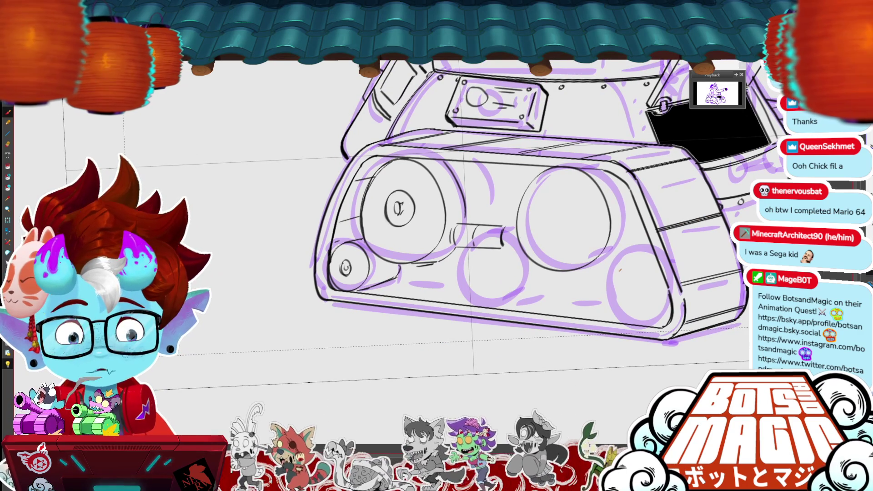
{"action": "mouse_move", "coordinate": [486, 165]}
{"action": "left_mouse_down"}
{"action": "mouse_move", "coordinate": [553, 212]}
{"action": "mouse_move", "coordinate": [576, 191]}
{"action": "left_mouse_up"}
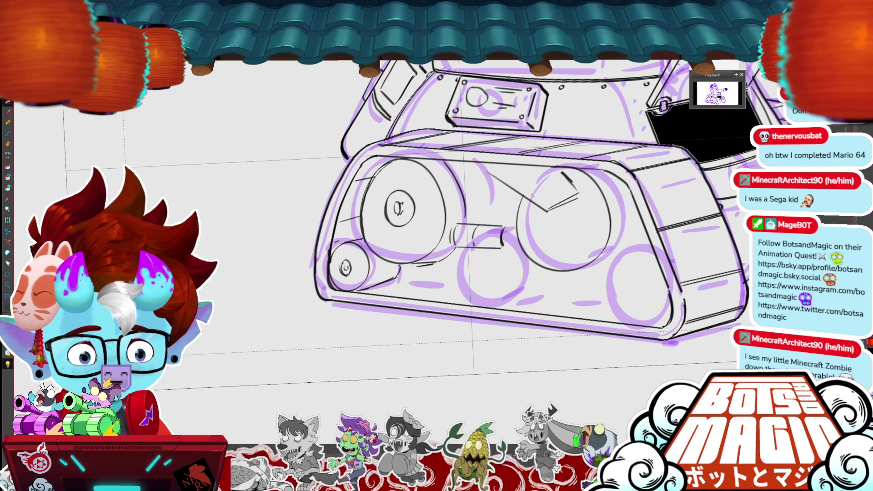
{"action": "left_click_drag", "start_coordinate": [483, 167], "coordinate": [519, 192]}
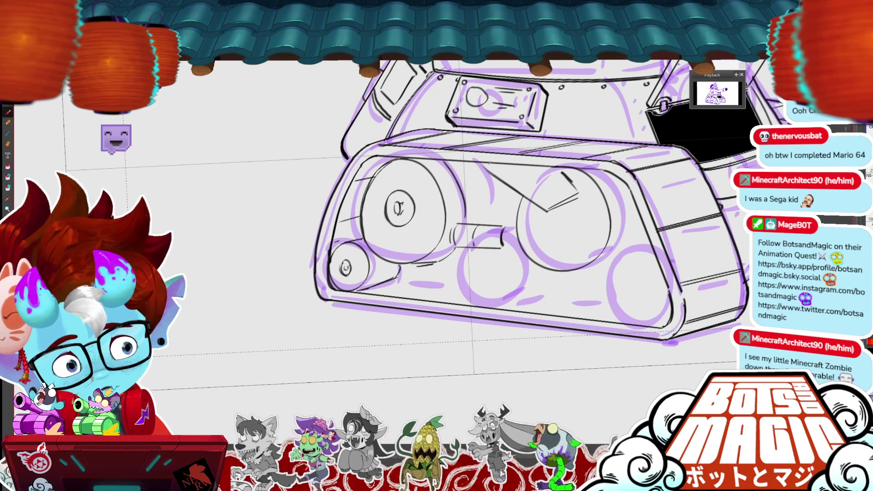
{"action": "left_click_drag", "start_coordinate": [491, 165], "coordinate": [536, 202]}
{"action": "key", "text": "ctrl+z"}
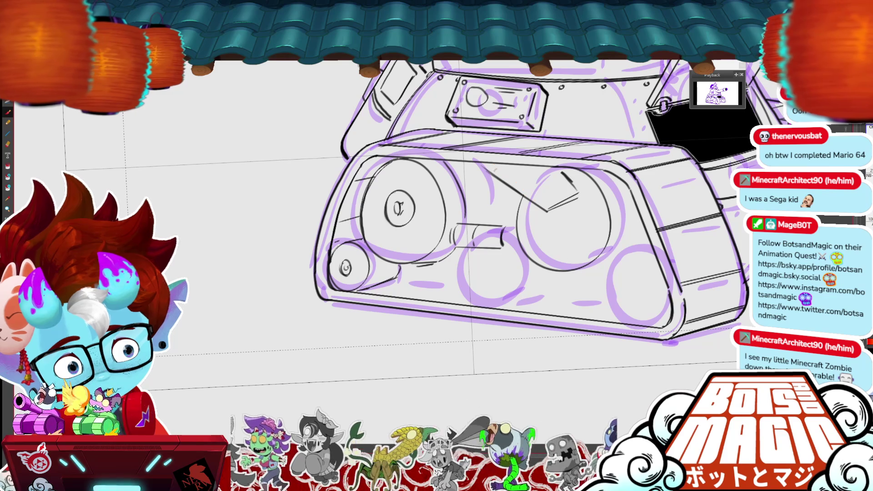
Copy the left wheel's hub into the right wheel and refine the diagonal arm strokes.
{"action": "mouse_move", "coordinate": [416, 194]}
{"action": "left_mouse_down"}
{"action": "mouse_move", "coordinate": [400, 186]}
{"action": "mouse_move", "coordinate": [395, 221]}
{"action": "mouse_move", "coordinate": [382, 205]}
{"action": "mouse_move", "coordinate": [567, 240]}
{"action": "mouse_move", "coordinate": [578, 219]}
{"action": "left_mouse_up"}
{"action": "key", "text": "ctrl+c"}
{"action": "key", "text": "ctrl+v"}
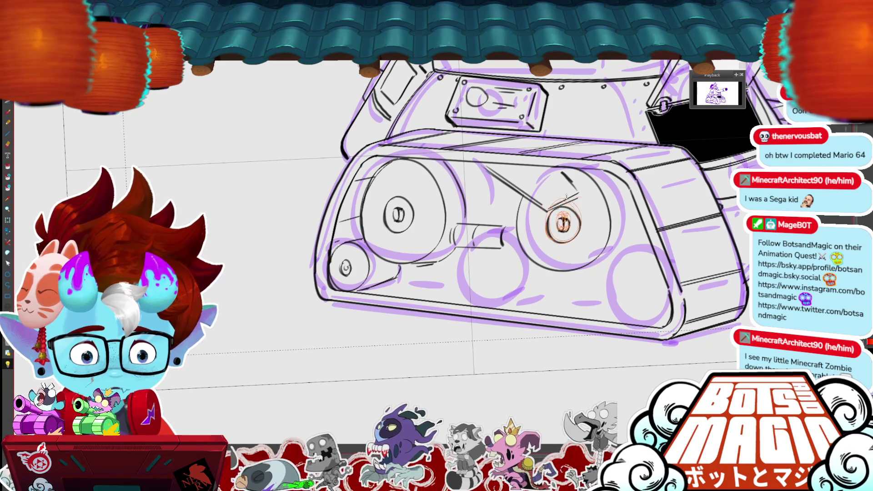
{"action": "key", "text": "Return"}
{"action": "mouse_move", "coordinate": [578, 182]}
{"action": "left_mouse_down"}
{"action": "mouse_move", "coordinate": [581, 201]}
{"action": "mouse_move", "coordinate": [537, 211]}
{"action": "mouse_move", "coordinate": [563, 214]}
{"action": "mouse_move", "coordinate": [534, 222]}
{"action": "mouse_move", "coordinate": [572, 182]}
{"action": "mouse_move", "coordinate": [583, 201]}
{"action": "mouse_move", "coordinate": [564, 212]}
{"action": "left_mouse_up"}
{"action": "key", "text": "Return"}
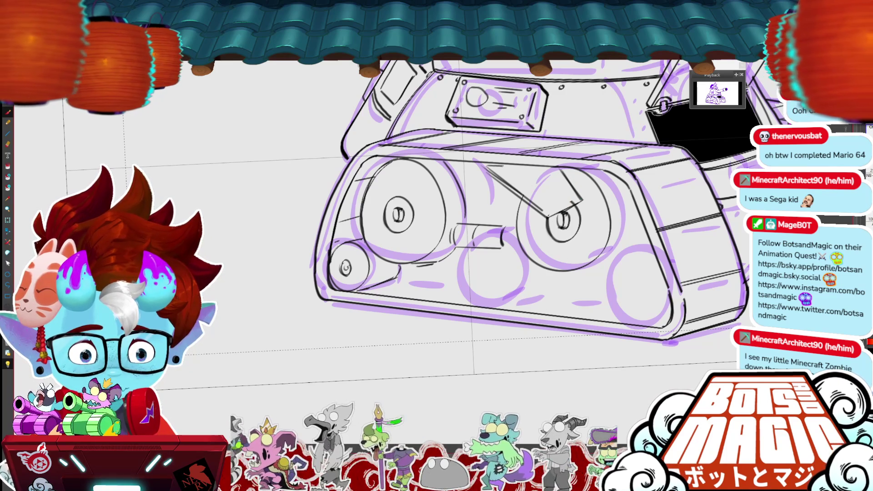
{"action": "left_click_drag", "start_coordinate": [536, 170], "coordinate": [562, 197]}
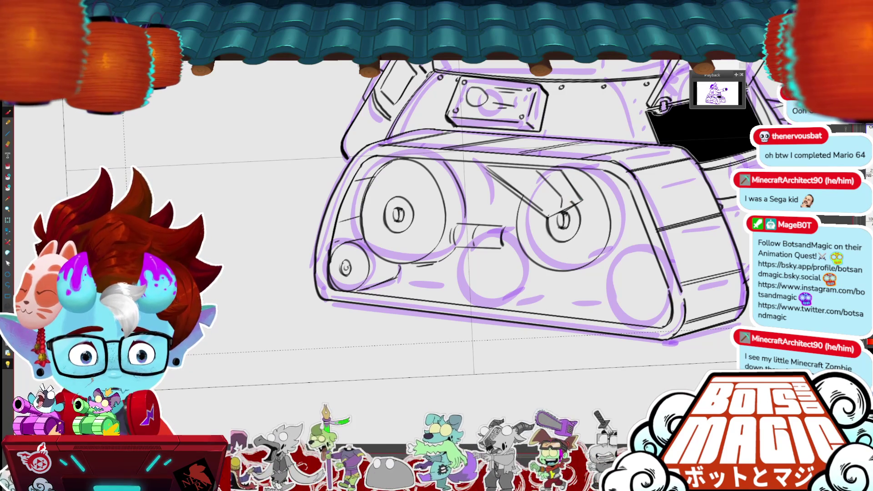
{"action": "scroll", "coordinate": [304, 343], "scroll_direction": "down", "scroll_amount": 1}
{"action": "scroll", "coordinate": [618, 277], "scroll_direction": "down", "scroll_amount": 1}
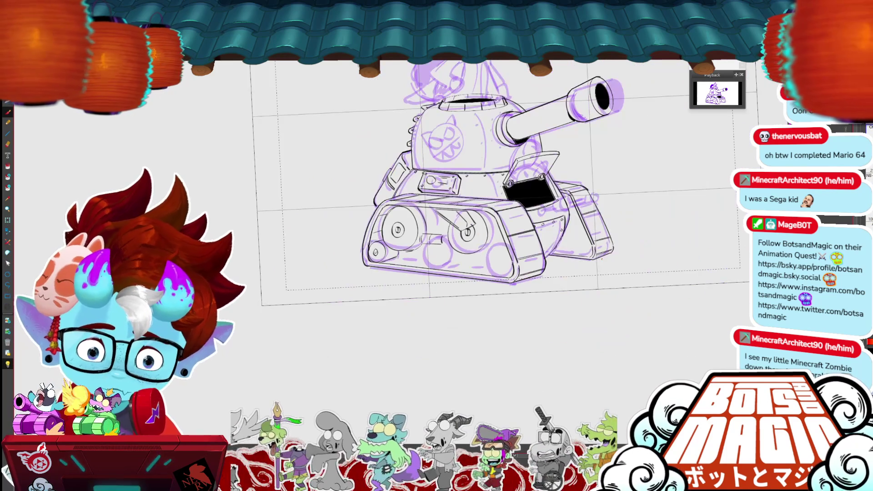
Shift the axle sketch slightly right and redraw the small lines near the axle.
{"action": "scroll", "coordinate": [617, 277], "scroll_direction": "up", "scroll_amount": 1}
{"action": "left_click_drag", "start_coordinate": [453, 223], "coordinate": [485, 269]}
{"action": "key", "text": "Return"}
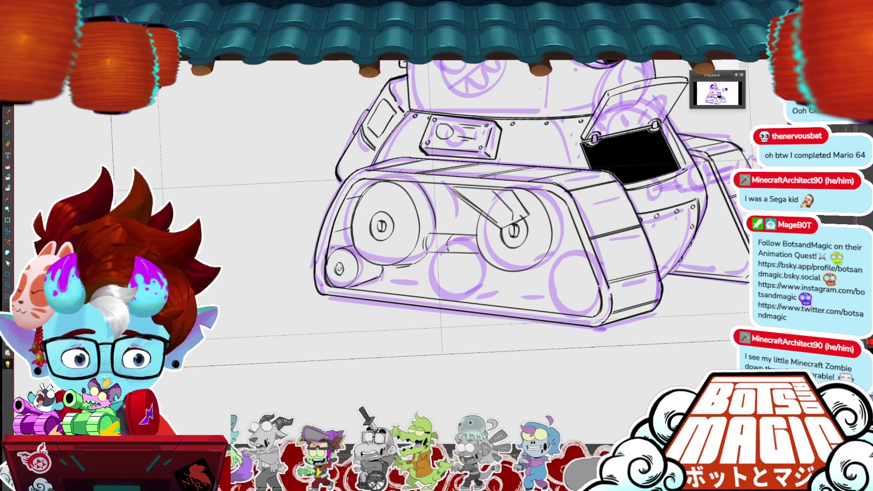
{"action": "mouse_move", "coordinate": [424, 234]}
{"action": "left_mouse_down"}
{"action": "mouse_move", "coordinate": [431, 240]}
{"action": "mouse_move", "coordinate": [422, 251]}
{"action": "left_mouse_up"}
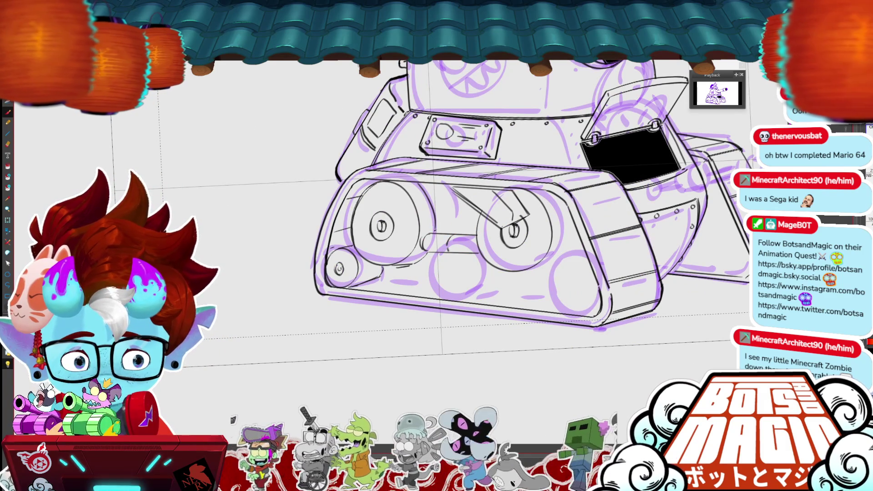
Ink the rear lower road wheel, including its circle, hub, top arc and left edge.
{"action": "left_click_drag", "start_coordinate": [645, 394], "coordinate": [589, 364]}
{"action": "mouse_move", "coordinate": [495, 227]}
{"action": "left_mouse_down"}
{"action": "mouse_move", "coordinate": [532, 237]}
{"action": "mouse_move", "coordinate": [494, 226]}
{"action": "left_mouse_up"}
{"action": "mouse_move", "coordinate": [538, 282]}
{"action": "left_mouse_down"}
{"action": "mouse_move", "coordinate": [492, 223]}
{"action": "mouse_move", "coordinate": [503, 255]}
{"action": "mouse_move", "coordinate": [510, 249]}
{"action": "left_mouse_up"}
{"action": "key", "text": "ctrl+z"}
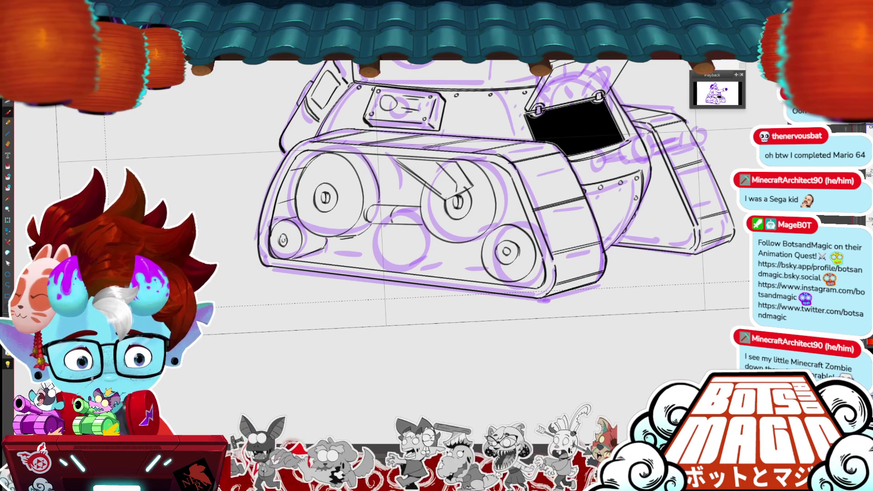
{"action": "left_click_drag", "start_coordinate": [506, 252], "coordinate": [512, 256]}
{"action": "left_click_drag", "start_coordinate": [503, 225], "coordinate": [525, 221]}
{"action": "left_click_drag", "start_coordinate": [463, 244], "coordinate": [486, 237]}
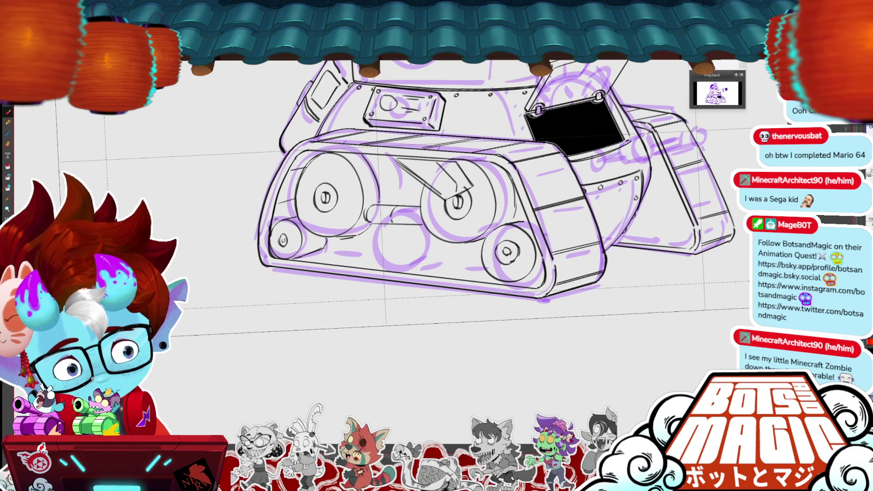
Add a small tread circle, strokes along the lower tread edge, and tick marks on the upper and lower treads.
{"action": "mouse_move", "coordinate": [498, 184]}
{"action": "left_mouse_down"}
{"action": "mouse_move", "coordinate": [490, 171]}
{"action": "mouse_move", "coordinate": [507, 175]}
{"action": "mouse_move", "coordinate": [501, 165]}
{"action": "mouse_move", "coordinate": [516, 183]}
{"action": "mouse_move", "coordinate": [517, 221]}
{"action": "left_mouse_up"}
{"action": "key", "text": "ctrl+z"}
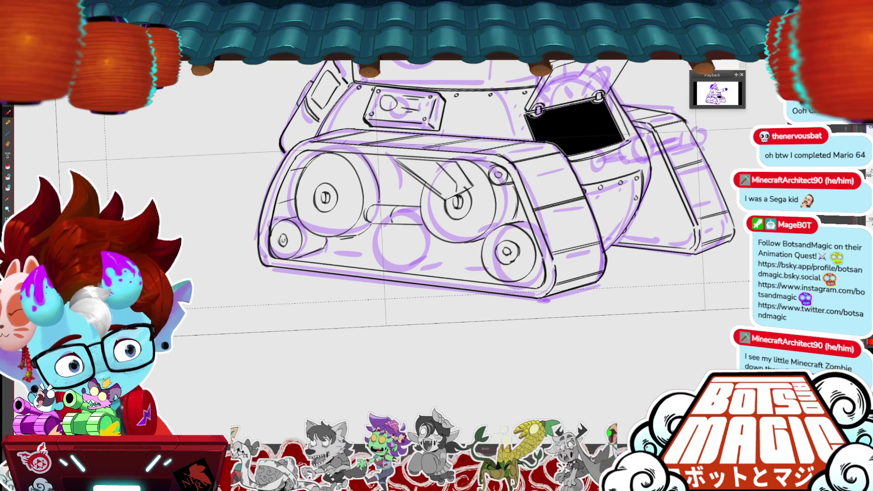
{"action": "left_click_drag", "start_coordinate": [522, 277], "coordinate": [533, 283]}
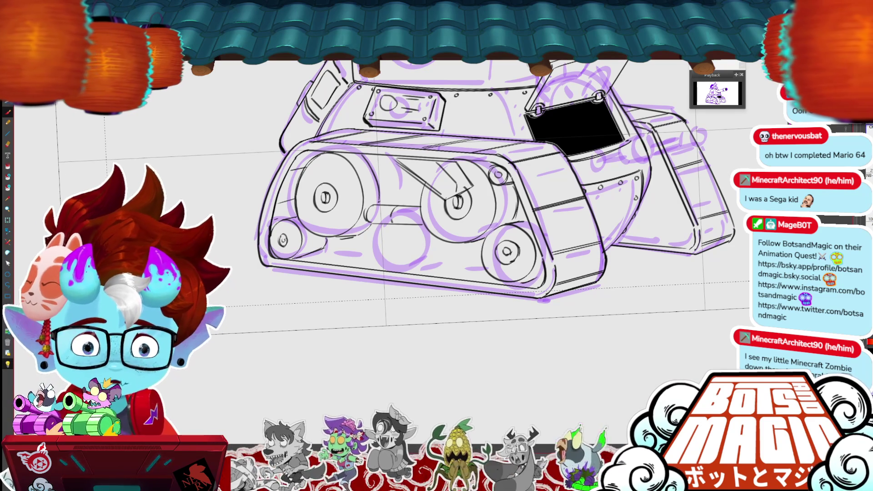
{"action": "mouse_move", "coordinate": [580, 343]}
{"action": "left_mouse_down"}
{"action": "mouse_move", "coordinate": [552, 304]}
{"action": "mouse_move", "coordinate": [556, 369]}
{"action": "left_mouse_up"}
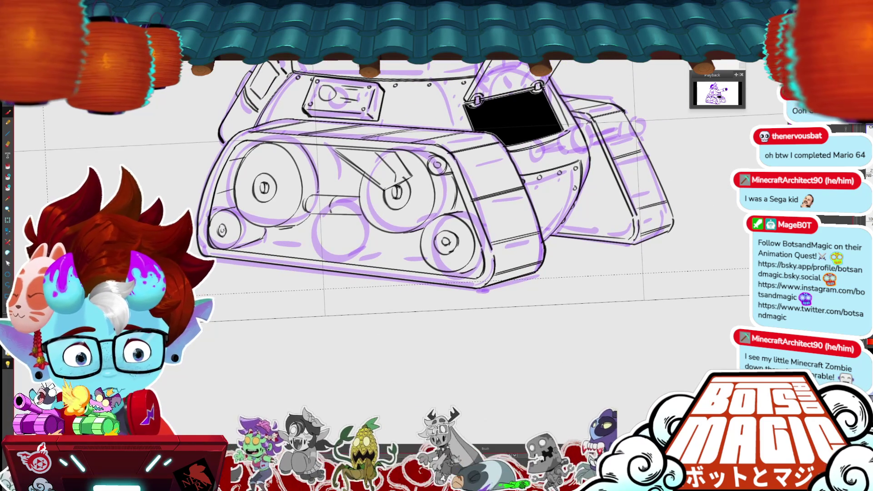
{"action": "left_click_drag", "start_coordinate": [361, 141], "coordinate": [361, 148]}
{"action": "left_click_drag", "start_coordinate": [296, 134], "coordinate": [299, 143]}
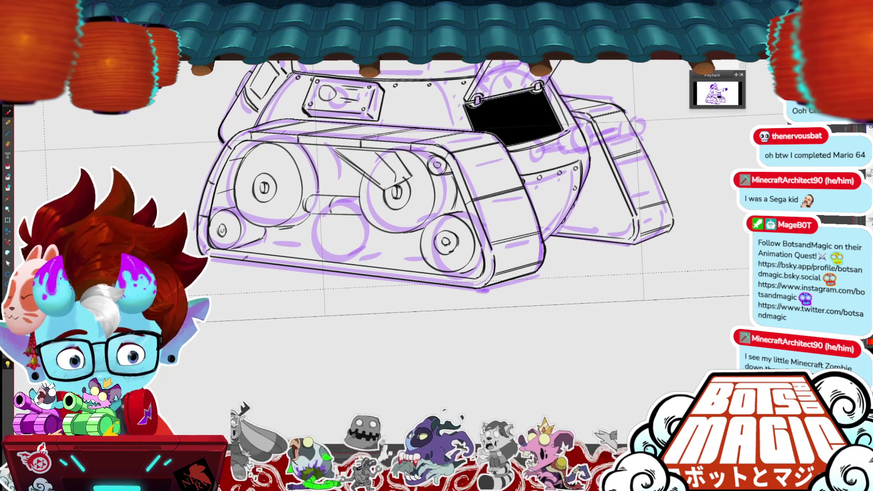
{"action": "left_click_drag", "start_coordinate": [281, 256], "coordinate": [282, 263]}
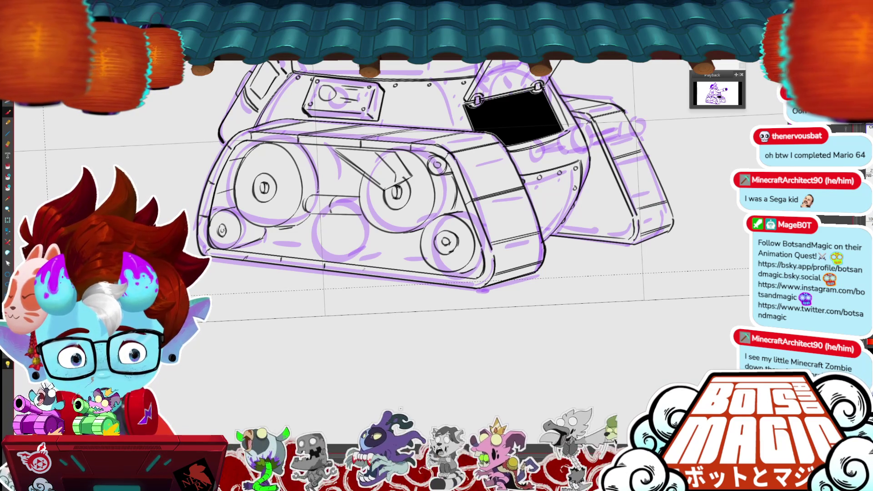
{"action": "mouse_move", "coordinate": [403, 272]}
{"action": "left_mouse_down"}
{"action": "mouse_move", "coordinate": [445, 282]}
{"action": "mouse_move", "coordinate": [487, 277]}
{"action": "left_mouse_up"}
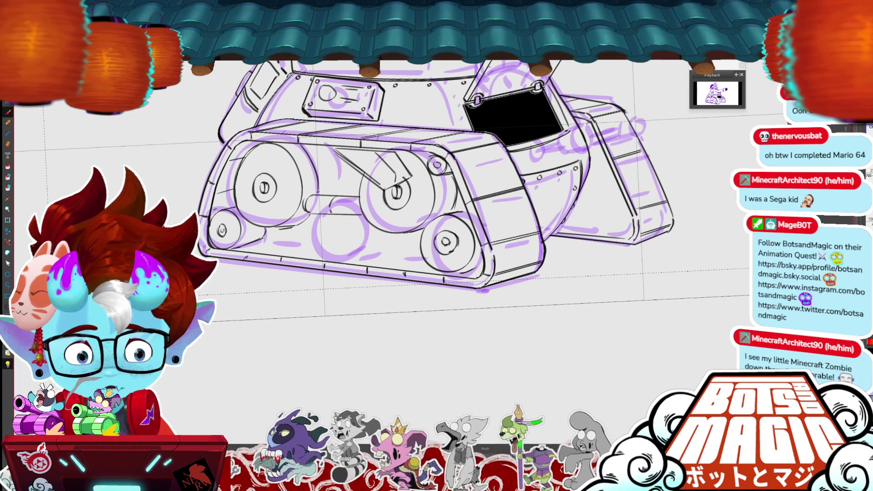
{"action": "scroll", "coordinate": [420, 248], "scroll_direction": "down", "scroll_amount": 5}
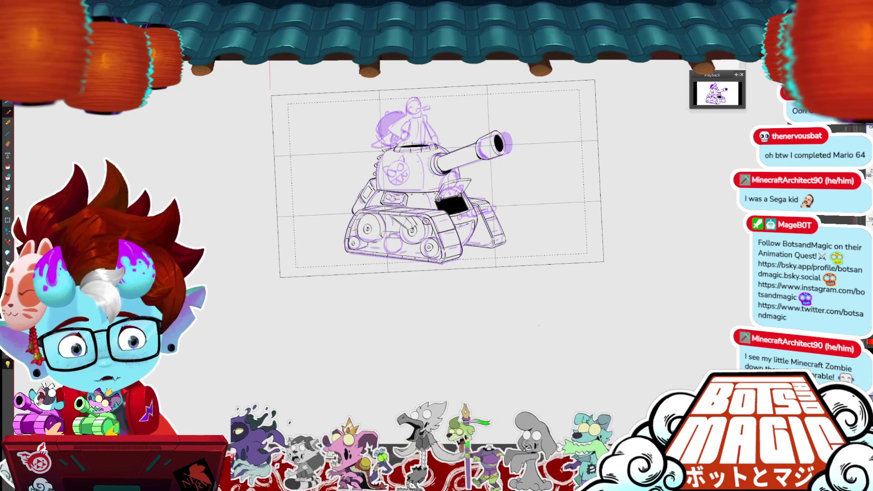
Draw the axle piece between the large wheels with a horizontal line above it.
{"action": "scroll", "coordinate": [367, 251], "scroll_direction": "up", "scroll_amount": 5}
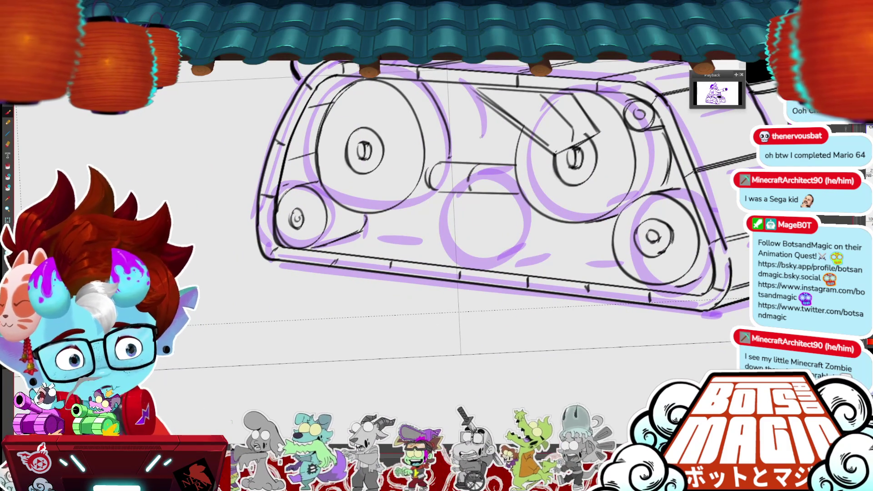
{"action": "mouse_move", "coordinate": [459, 114]}
{"action": "left_mouse_down"}
{"action": "mouse_move", "coordinate": [445, 141]}
{"action": "mouse_move", "coordinate": [523, 146]}
{"action": "left_mouse_up"}
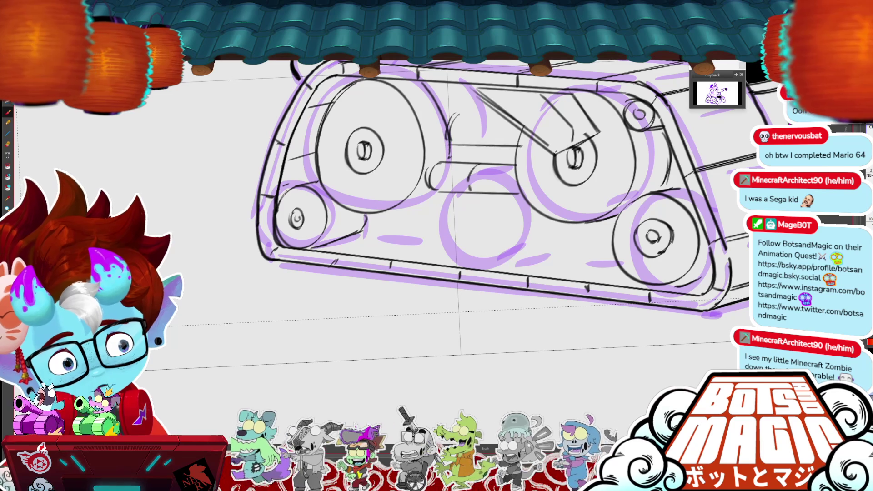
{"action": "left_click_drag", "start_coordinate": [452, 144], "coordinate": [511, 144]}
{"action": "mouse_move", "coordinate": [458, 114]}
{"action": "left_mouse_down"}
{"action": "mouse_move", "coordinate": [508, 113]}
{"action": "mouse_move", "coordinate": [482, 145]}
{"action": "mouse_move", "coordinate": [448, 159]}
{"action": "left_mouse_up"}
Draw two small wheels between the large ones, resizing and repositioning the second with Ctrl+T.
{"action": "mouse_move", "coordinate": [429, 195]}
{"action": "left_mouse_down"}
{"action": "mouse_move", "coordinate": [432, 261]}
{"action": "mouse_move", "coordinate": [421, 196]}
{"action": "left_mouse_up"}
{"action": "mouse_move", "coordinate": [495, 201]}
{"action": "left_mouse_down"}
{"action": "mouse_move", "coordinate": [471, 234]}
{"action": "mouse_move", "coordinate": [535, 236]}
{"action": "mouse_move", "coordinate": [486, 201]}
{"action": "left_mouse_up"}
{"action": "key", "text": "ctrl+t"}
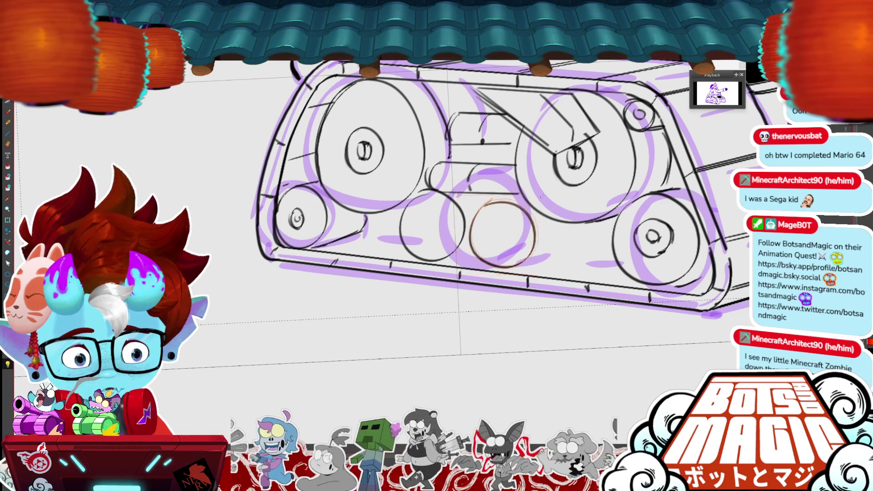
{"action": "left_click_drag", "start_coordinate": [544, 195], "coordinate": [534, 243]}
{"action": "key", "text": "Return"}
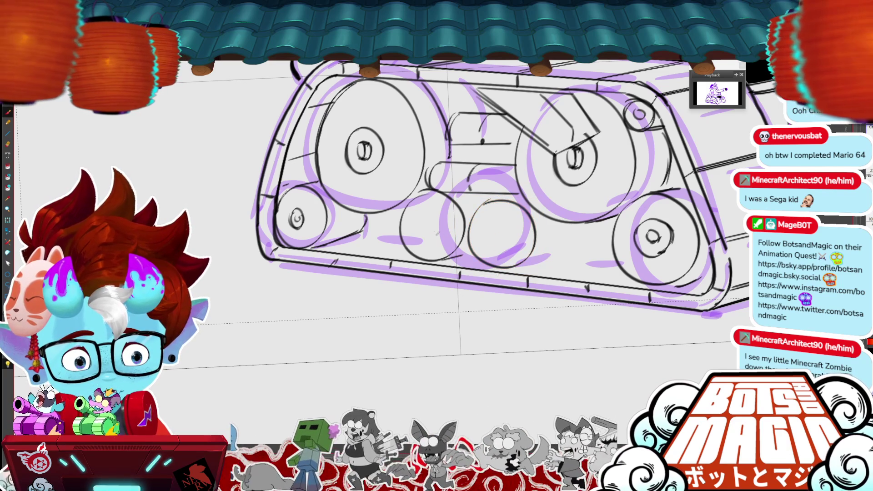
Ink hub circles and detail strokes inside both small middle wheels.
{"action": "mouse_move", "coordinate": [429, 212]}
{"action": "left_mouse_down"}
{"action": "mouse_move", "coordinate": [441, 227]}
{"action": "mouse_move", "coordinate": [417, 213]}
{"action": "mouse_move", "coordinate": [439, 213]}
{"action": "mouse_move", "coordinate": [423, 227]}
{"action": "mouse_move", "coordinate": [498, 233]}
{"action": "mouse_move", "coordinate": [521, 214]}
{"action": "left_mouse_up"}
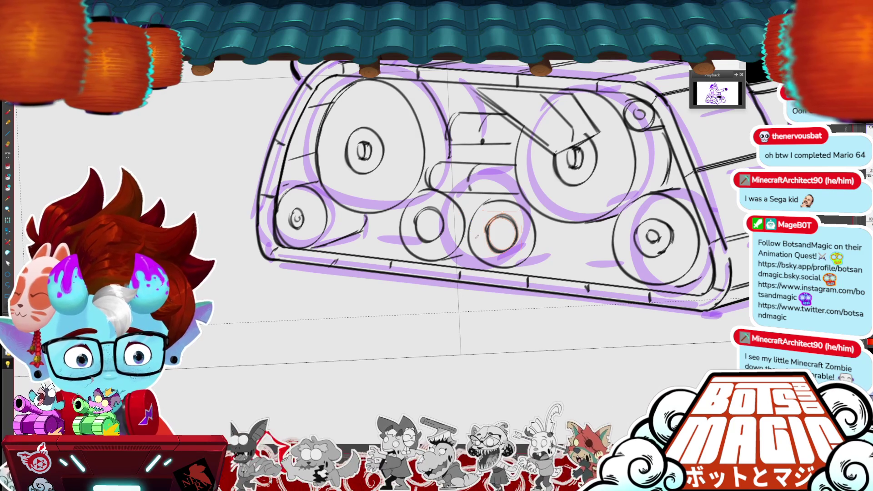
{"action": "mouse_move", "coordinate": [430, 210]}
{"action": "left_mouse_down"}
{"action": "mouse_move", "coordinate": [423, 241]}
{"action": "mouse_move", "coordinate": [439, 246]}
{"action": "mouse_move", "coordinate": [433, 232]}
{"action": "left_mouse_up"}
{"action": "left_click_drag", "start_coordinate": [502, 220], "coordinate": [502, 246]}
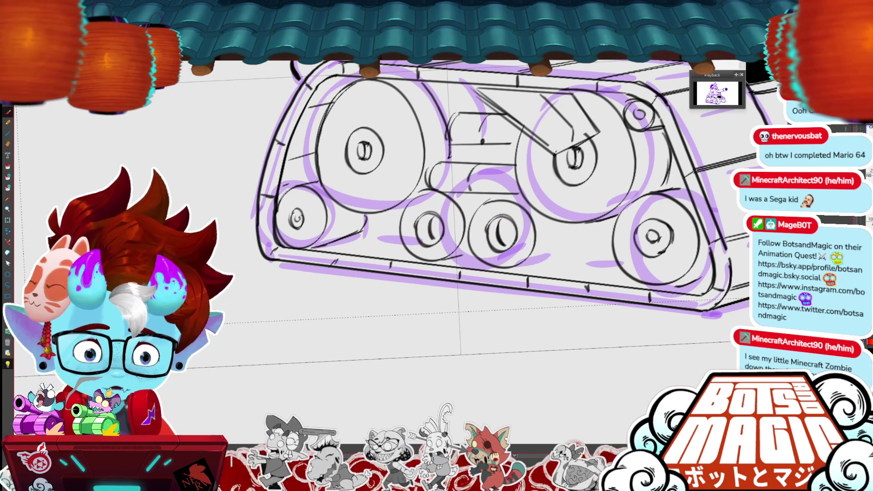
{"action": "scroll", "coordinate": [446, 200], "scroll_direction": "down", "scroll_amount": 5}
{"action": "scroll", "coordinate": [404, 208], "scroll_direction": "up", "scroll_amount": 5}
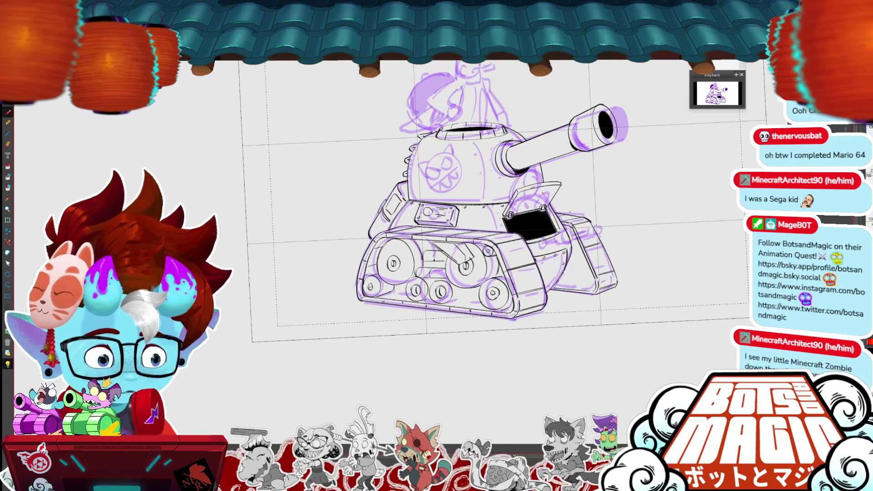
{"action": "scroll", "coordinate": [557, 297], "scroll_direction": "up", "scroll_amount": 3}
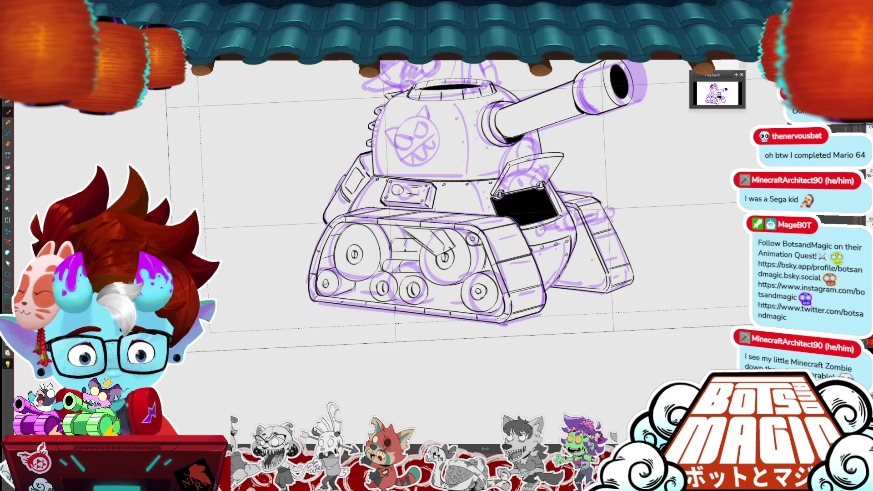
Ink a wheel outline and small marks on the right track, undo stray strokes, then fit the tank in view.
{"action": "left_click_drag", "start_coordinate": [679, 280], "coordinate": [647, 263]}
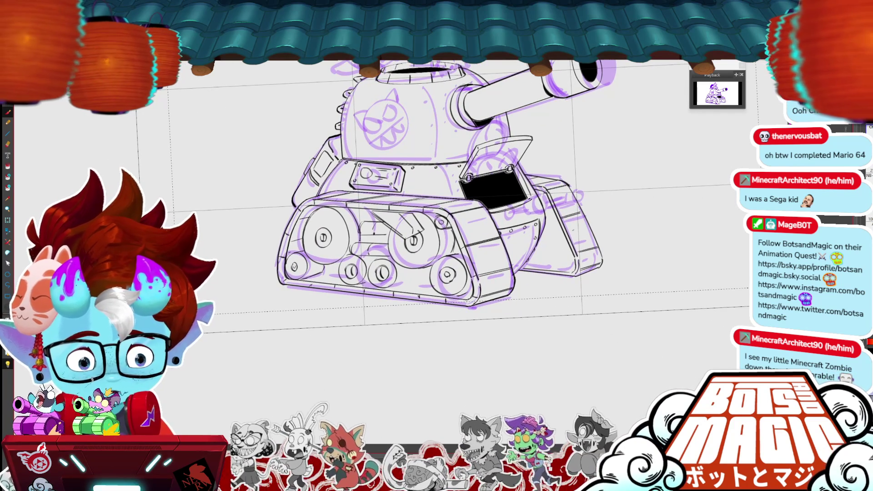
{"action": "mouse_move", "coordinate": [560, 237]}
{"action": "left_mouse_down"}
{"action": "mouse_move", "coordinate": [544, 267]}
{"action": "mouse_move", "coordinate": [570, 265]}
{"action": "mouse_move", "coordinate": [573, 253]}
{"action": "mouse_move", "coordinate": [556, 248]}
{"action": "left_mouse_up"}
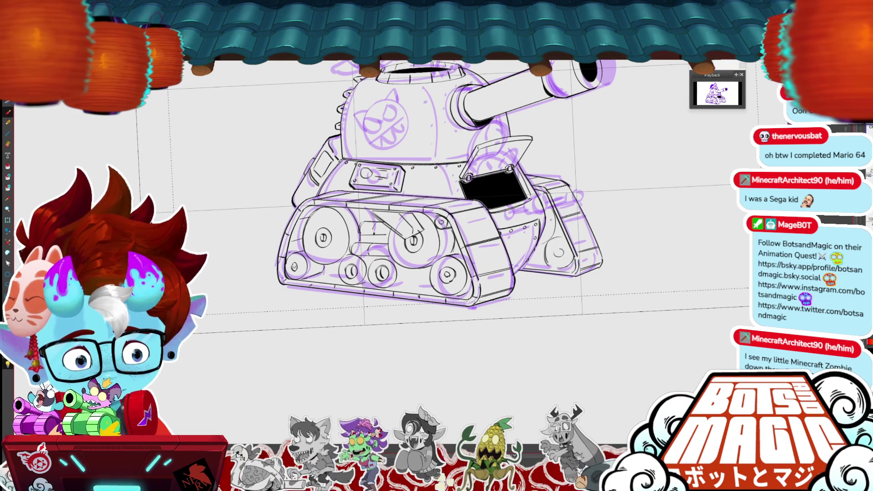
{"action": "left_click_drag", "start_coordinate": [549, 239], "coordinate": [561, 235]}
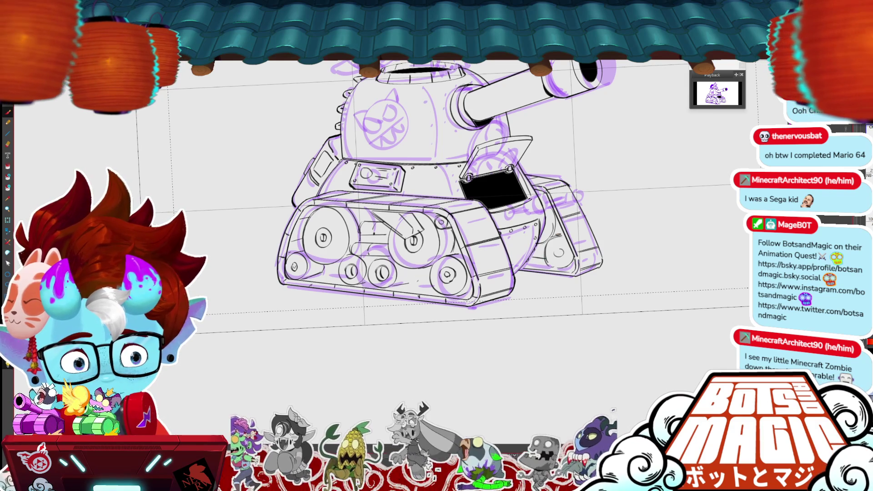
{"action": "left_click_drag", "start_coordinate": [417, 276], "coordinate": [419, 276]}
{"action": "key", "text": "ctrl+z"}
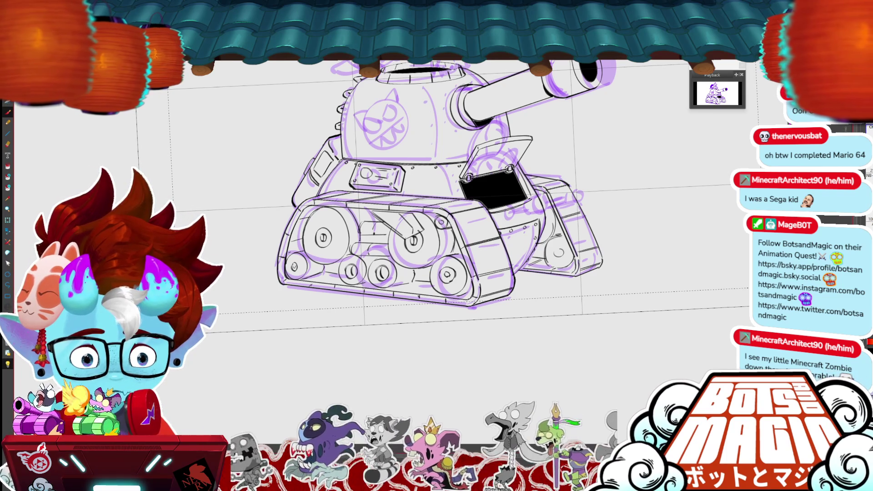
{"action": "left_click_drag", "start_coordinate": [561, 217], "coordinate": [587, 210]}
{"action": "key", "text": "ctrl+z"}
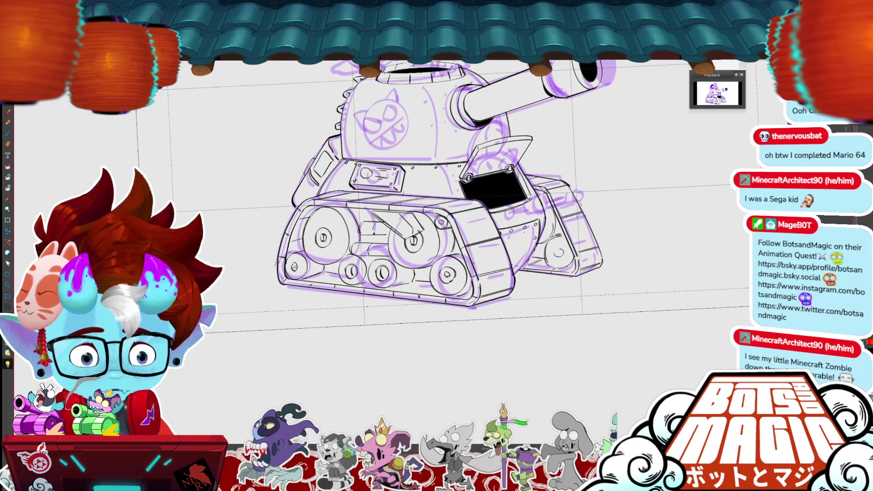
{"action": "scroll", "coordinate": [424, 269], "scroll_direction": "up", "scroll_amount": 2}
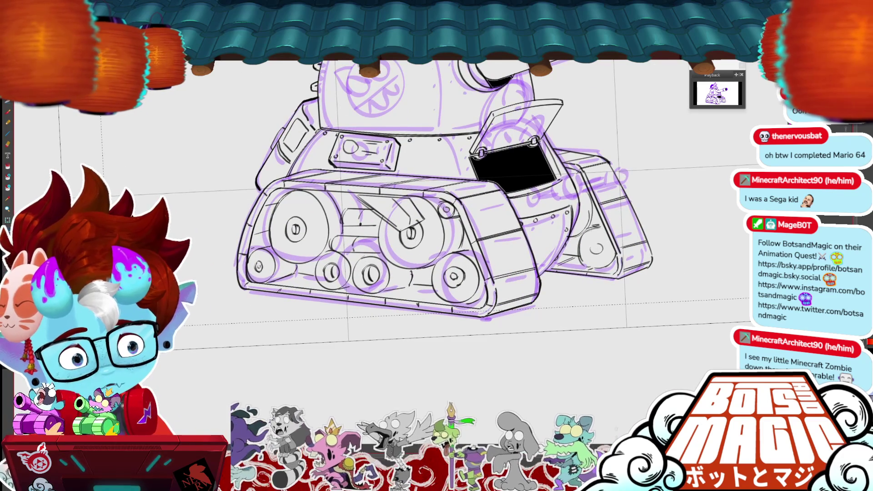
{"action": "left_click_drag", "start_coordinate": [590, 226], "coordinate": [601, 221]}
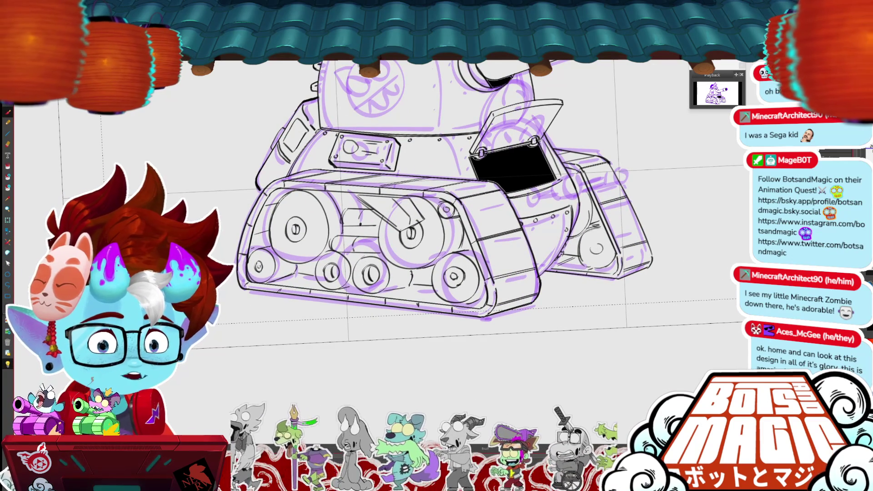
{"action": "key", "text": "ctrl+0"}
{"action": "left_click_drag", "start_coordinate": [437, 205], "coordinate": [422, 215]}
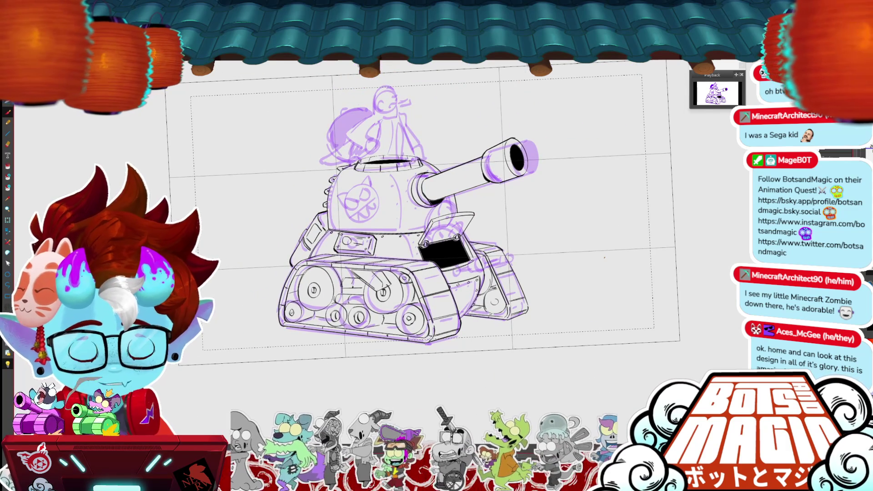
Hide the purple sketch so only the ink shows and zoom in on the tank.
{"action": "key", "text": "Delete"}
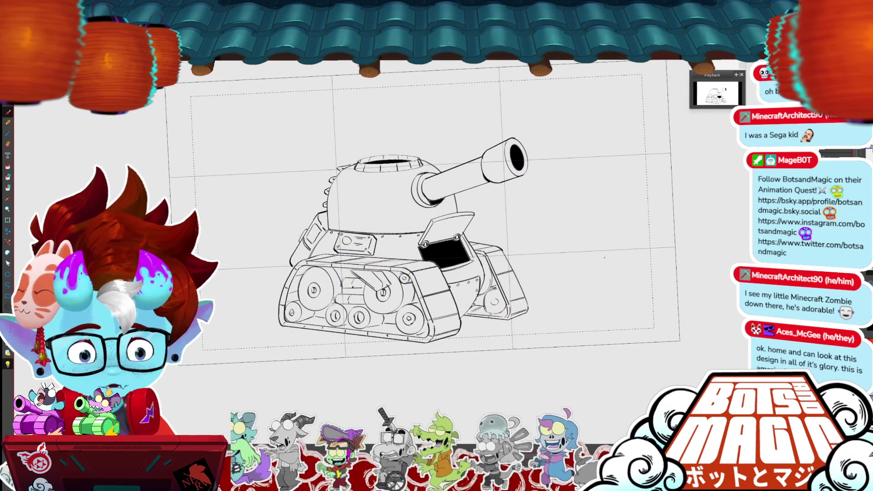
{"action": "key", "text": "ctrl+plus"}
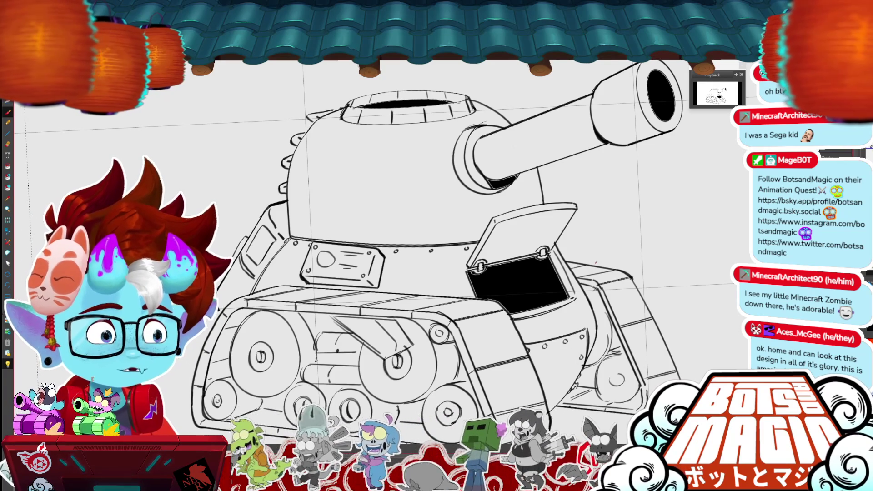
{"action": "scroll", "coordinate": [455, 251], "scroll_direction": "left", "scroll_amount": 5}
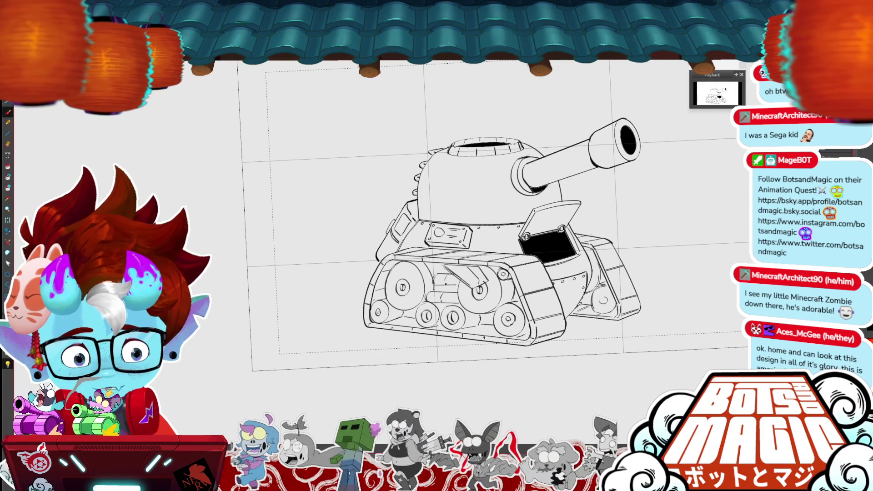
Lasso the left side panel, shrink it, and sketch its new shape.
{"action": "left_click_drag", "start_coordinate": [578, 314], "coordinate": [590, 305]}
{"action": "left_click_drag", "start_coordinate": [376, 240], "coordinate": [376, 262]}
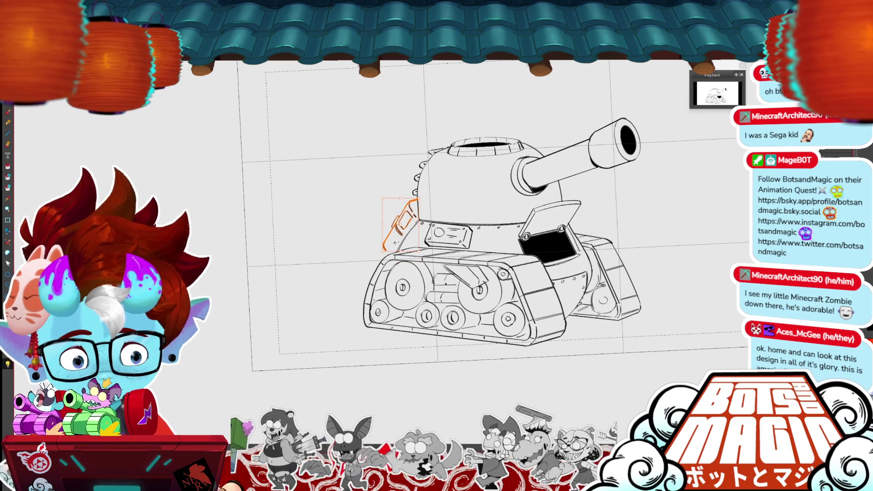
{"action": "left_click_drag", "start_coordinate": [377, 262], "coordinate": [389, 246]}
{"action": "key", "text": "Return"}
{"action": "left_click_drag", "start_coordinate": [413, 209], "coordinate": [391, 248]}
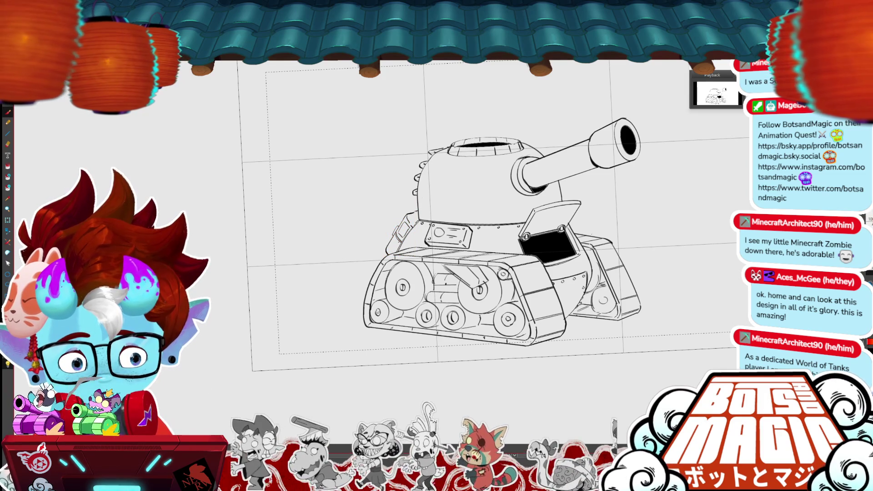
Ink a line along the top of the front track with short strokes and a curved line down.
{"action": "scroll", "coordinate": [408, 219], "scroll_direction": "up", "scroll_amount": 5}
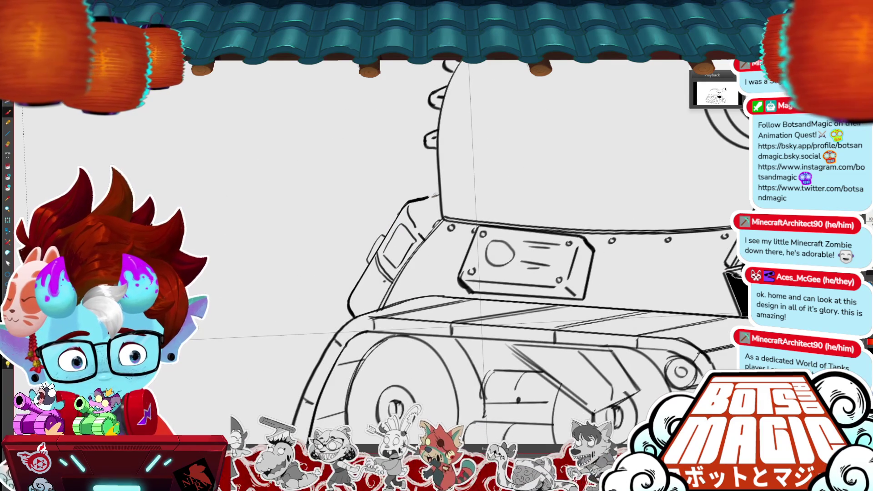
{"action": "scroll", "coordinate": [425, 253], "scroll_direction": "down", "scroll_amount": 5}
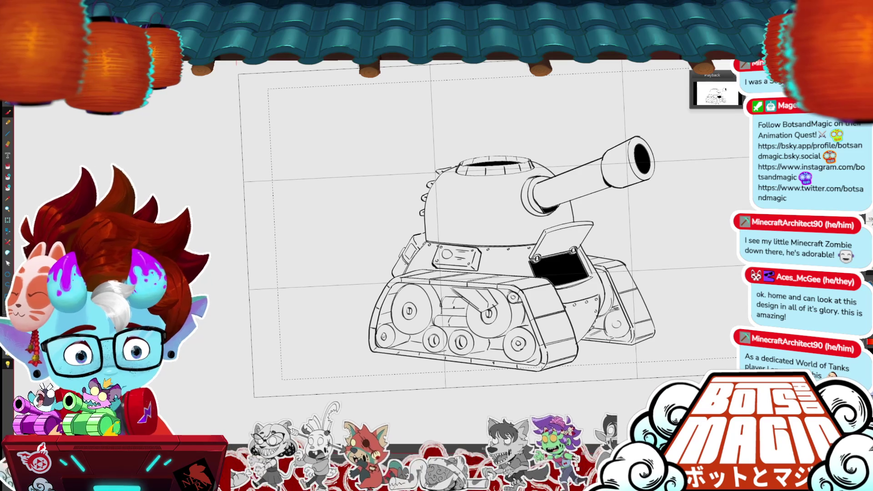
{"action": "scroll", "coordinate": [437, 255], "scroll_direction": "down", "scroll_amount": 3}
{"action": "scroll", "coordinate": [364, 248], "scroll_direction": "up", "scroll_amount": 5}
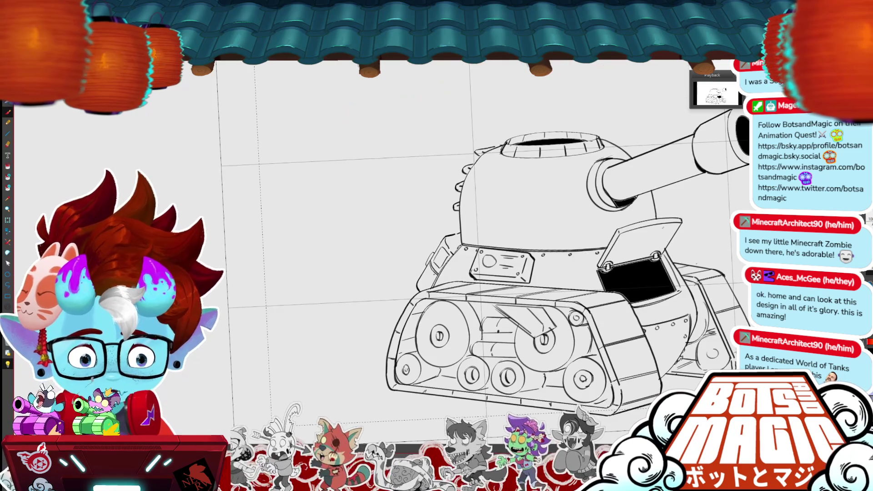
{"action": "scroll", "coordinate": [594, 389], "scroll_direction": "up", "scroll_amount": 2}
{"action": "left_click_drag", "start_coordinate": [437, 262], "coordinate": [522, 264]}
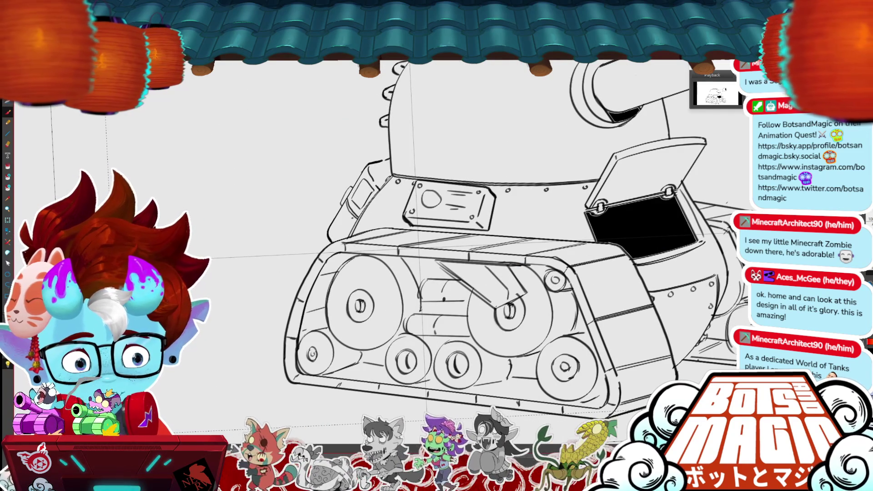
{"action": "mouse_move", "coordinate": [367, 257]}
{"action": "left_mouse_down"}
{"action": "mouse_move", "coordinate": [405, 258]}
{"action": "mouse_move", "coordinate": [421, 311]}
{"action": "left_mouse_up"}
{"action": "key", "text": "ctrl+z"}
{"action": "left_click_drag", "start_coordinate": [405, 259], "coordinate": [420, 283]}
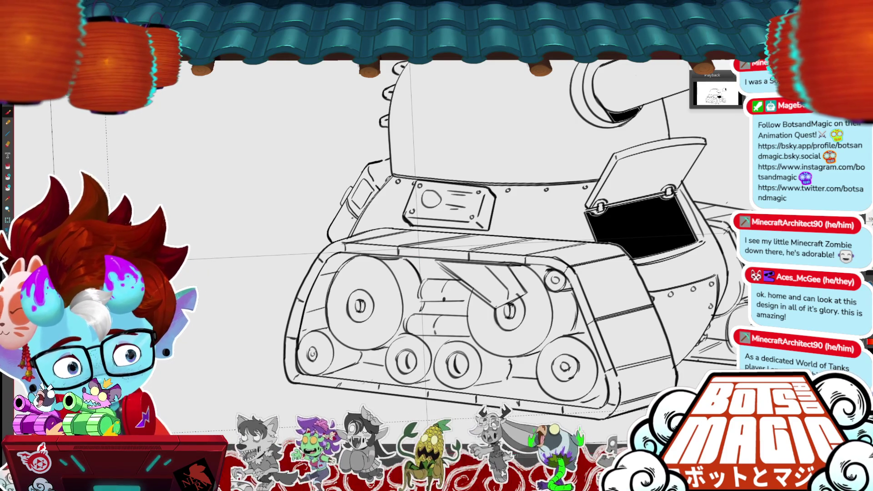
Add small detail strokes on the lower track around the rollers.
{"action": "mouse_move", "coordinate": [342, 377]}
{"action": "left_mouse_down"}
{"action": "mouse_move", "coordinate": [381, 364]}
{"action": "mouse_move", "coordinate": [398, 384]}
{"action": "left_mouse_up"}
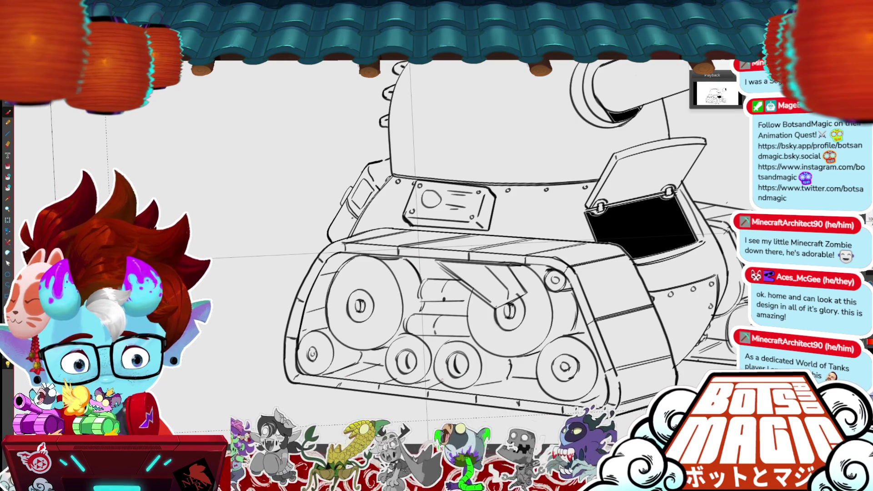
{"action": "left_click_drag", "start_coordinate": [422, 382], "coordinate": [436, 374]}
{"action": "left_click_drag", "start_coordinate": [438, 342], "coordinate": [459, 339]}
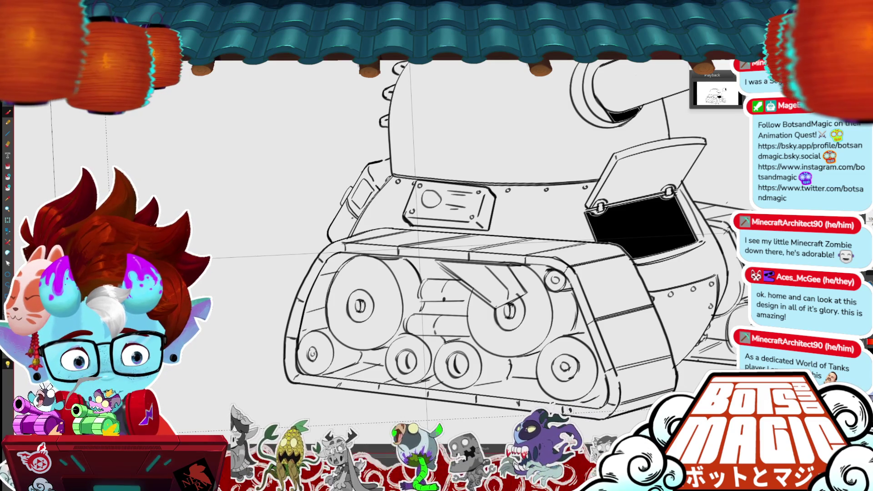
{"action": "mouse_move", "coordinate": [471, 388]}
{"action": "left_mouse_down"}
{"action": "mouse_move", "coordinate": [501, 376]}
{"action": "mouse_move", "coordinate": [503, 359]}
{"action": "left_mouse_up"}
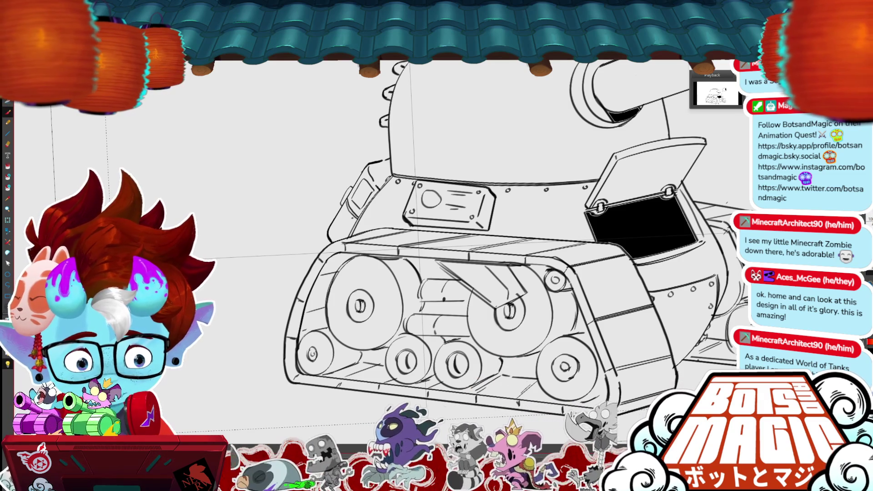
Review the whole tank at several zoom levels, then draw an oval on the turret.
{"action": "key", "text": "ctrl+0"}
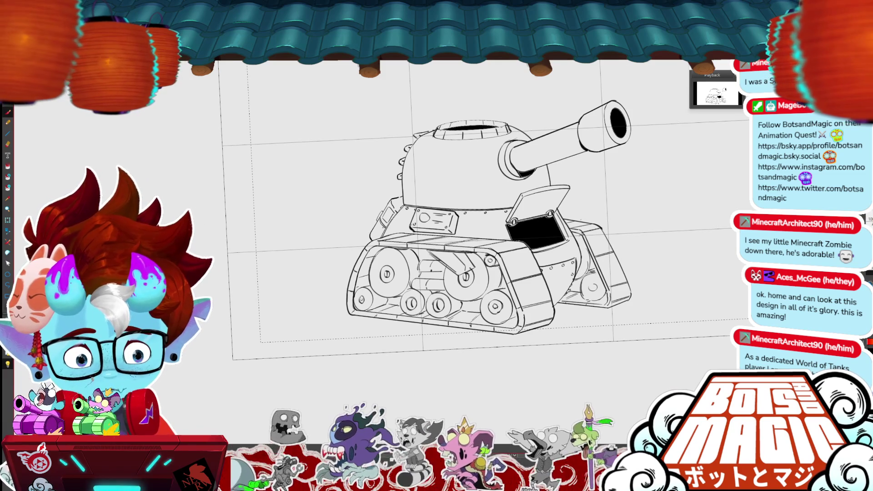
{"action": "key", "text": "ctrl+plus"}
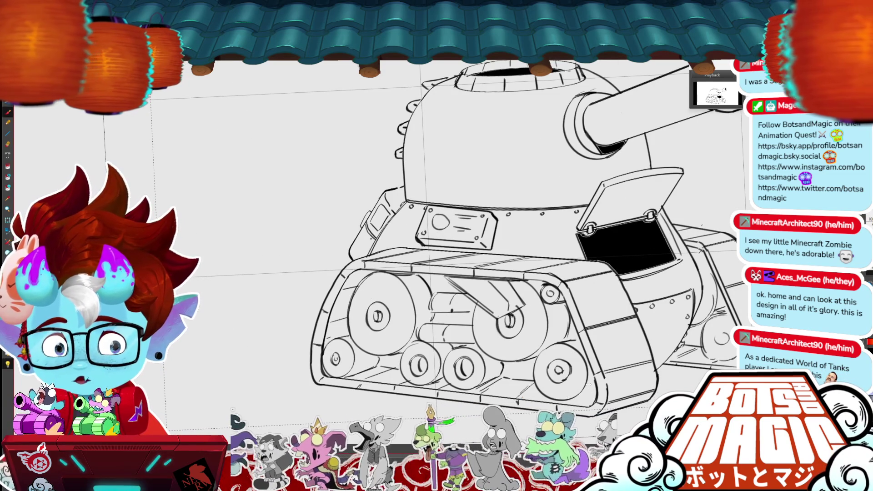
{"action": "left_click_drag", "start_coordinate": [524, 390], "coordinate": [435, 300]}
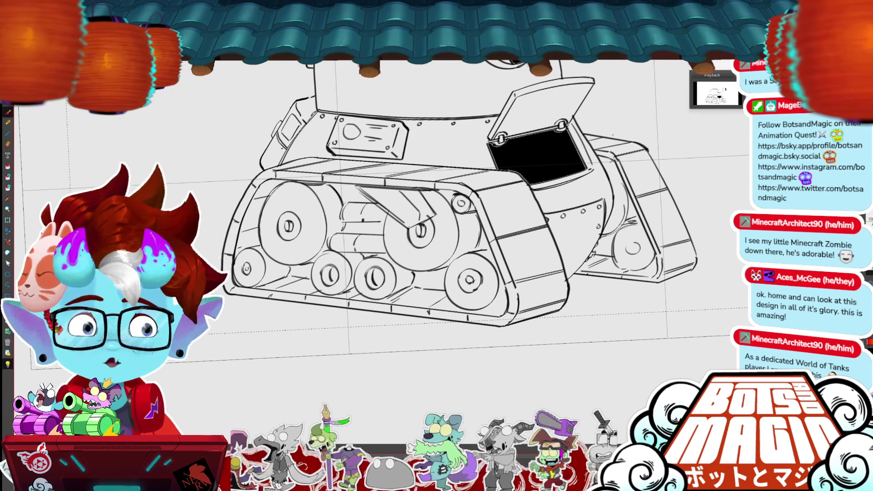
{"action": "key", "text": "ctrl+minus"}
{"action": "scroll", "coordinate": [482, 192], "scroll_direction": "down", "scroll_amount": 2}
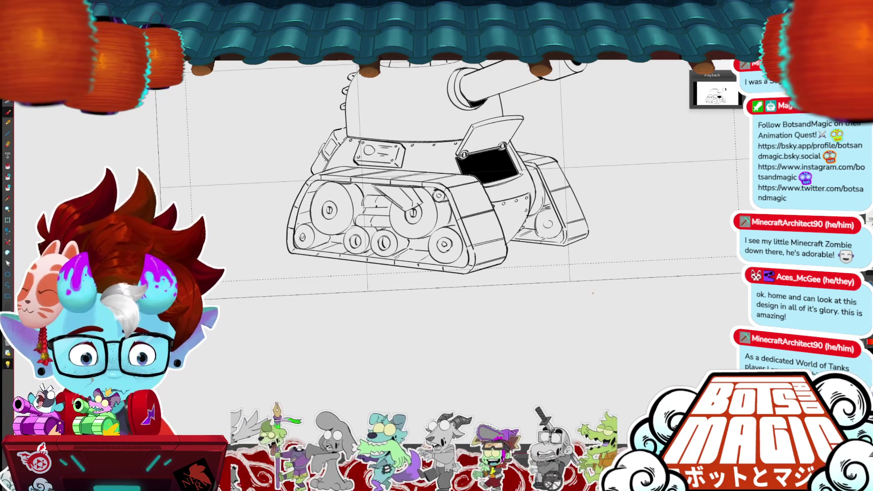
{"action": "key", "text": "ctrl+minus"}
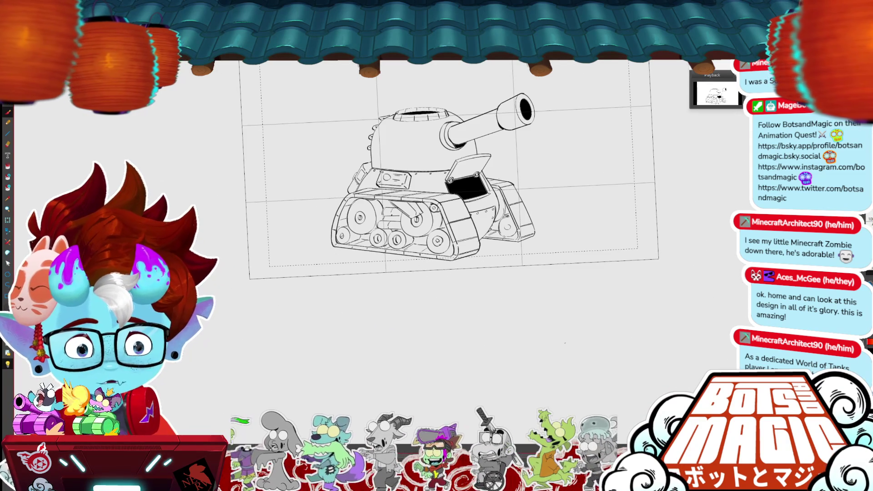
{"action": "key", "text": "ctrl+plus"}
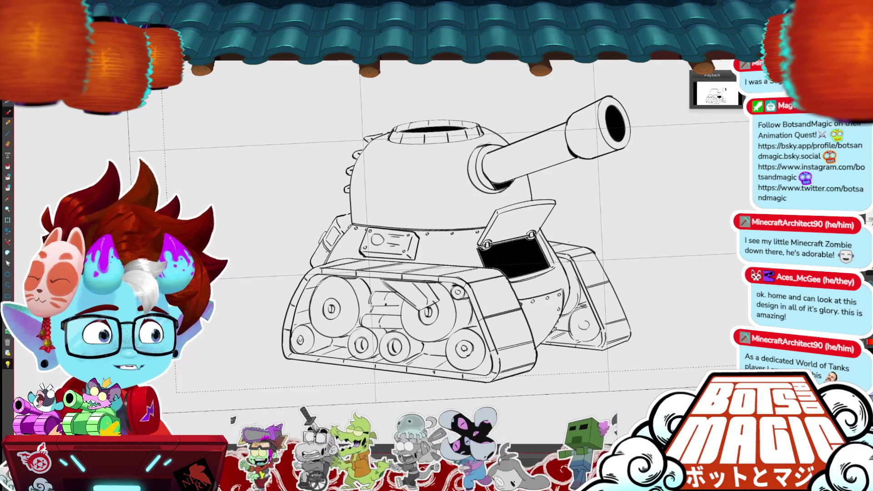
{"action": "key", "text": "ctrl+plus"}
{"action": "key", "text": "ctrl+plus"}
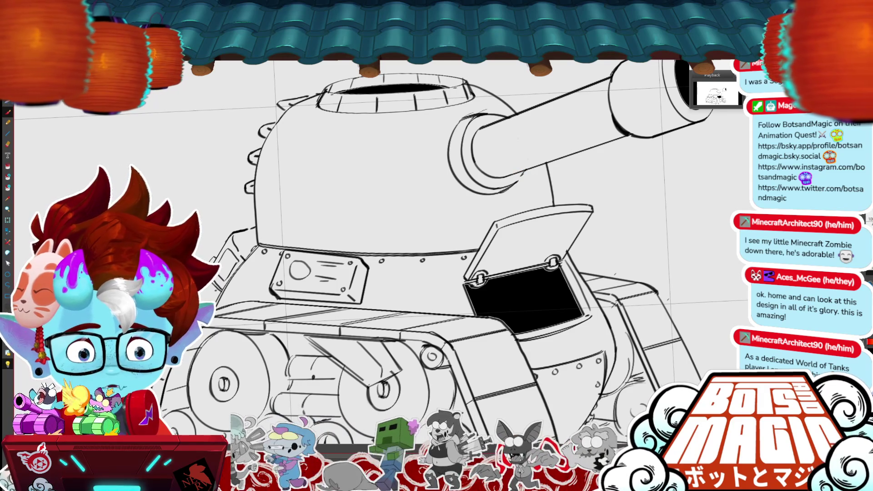
{"action": "key", "text": "ctrl+minus"}
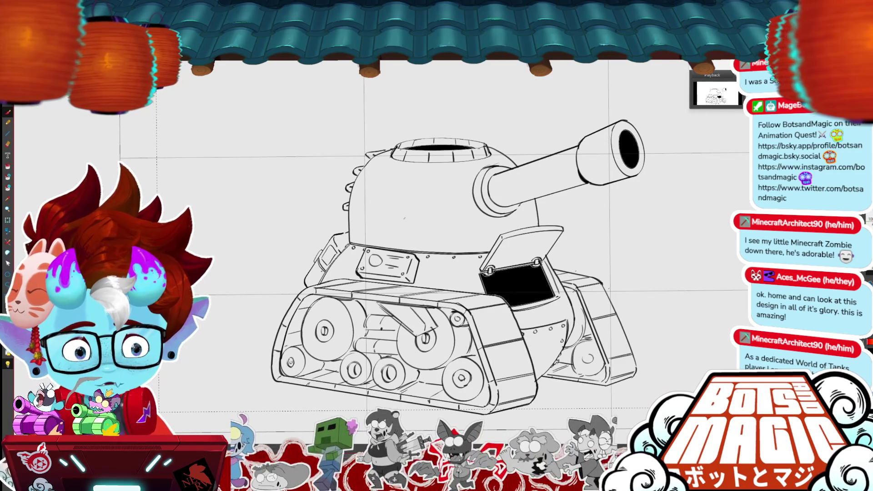
{"action": "mouse_move", "coordinate": [399, 175]}
{"action": "left_mouse_down"}
{"action": "mouse_move", "coordinate": [403, 230]}
{"action": "mouse_move", "coordinate": [384, 176]}
{"action": "left_mouse_up"}
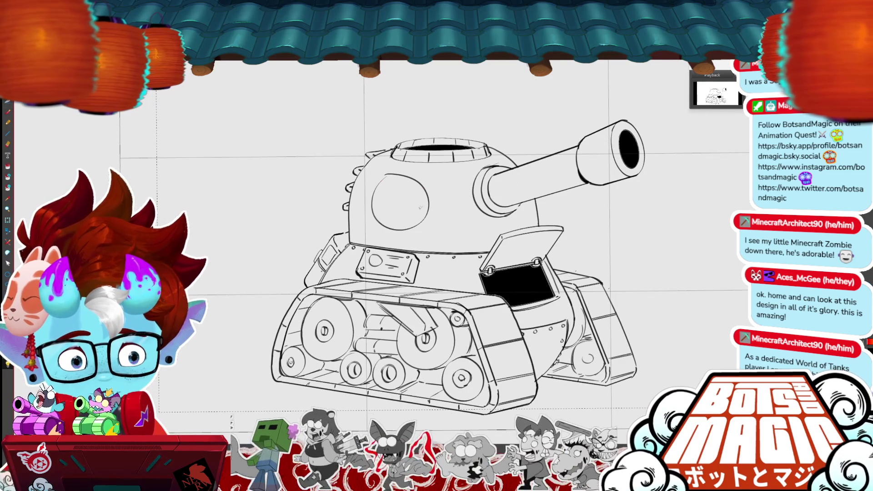
Replace the turret ellipse with a redrawn circle committed as a dark outline.
{"action": "key", "text": "Return"}
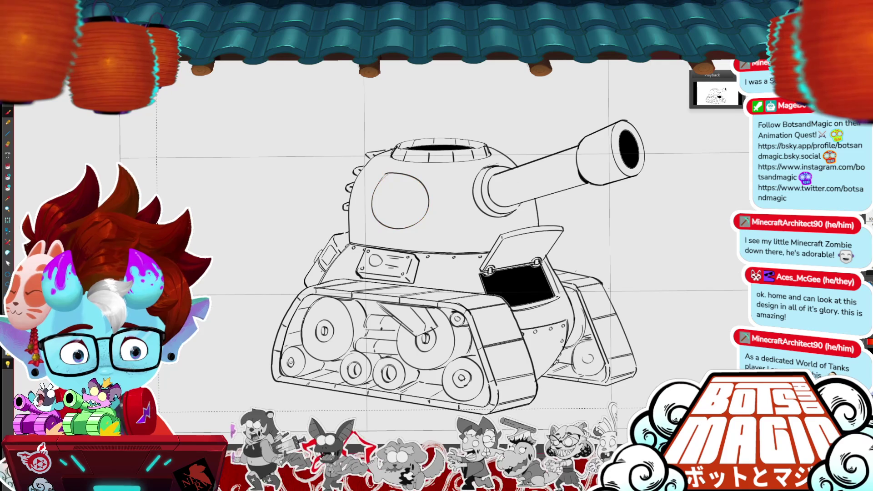
{"action": "key", "text": "ctrl+z"}
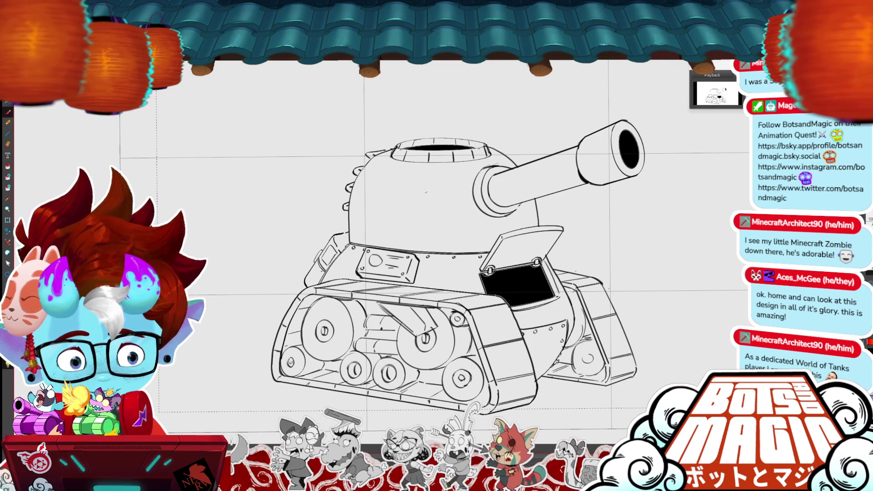
{"action": "left_click_drag", "start_coordinate": [393, 173], "coordinate": [430, 214]}
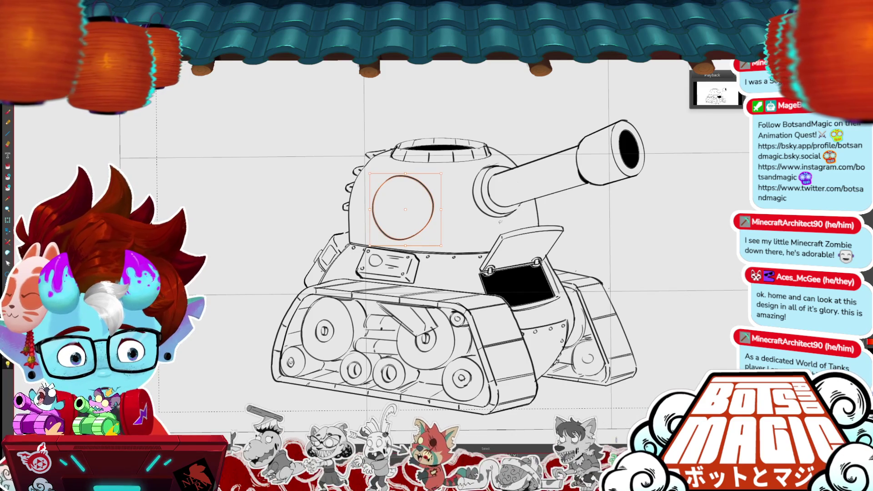
{"action": "left_click", "coordinate": [498, 220]}
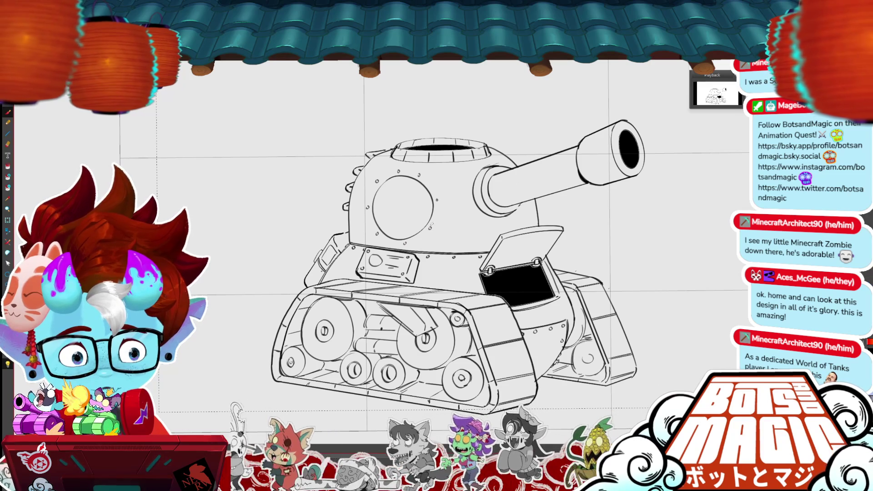
Tidy the turret circle: add an inner right curve, erase stray lines, redraw the left edge.
{"action": "key", "text": "ctrl+minus"}
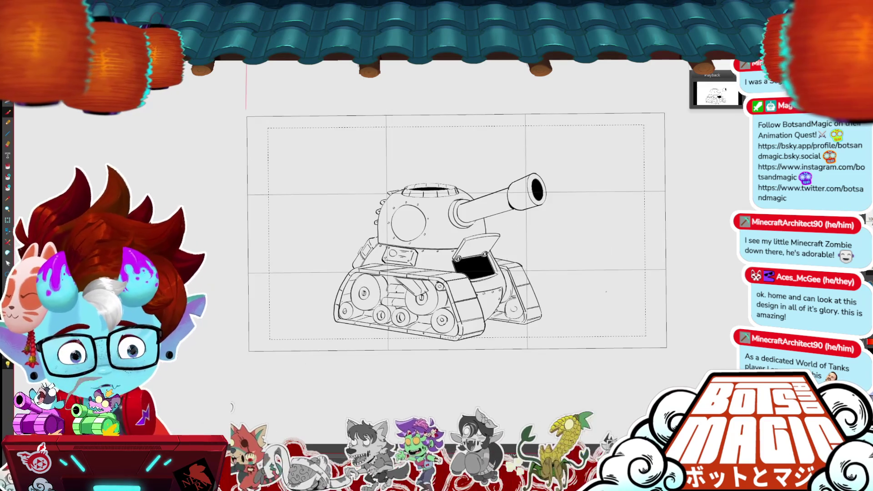
{"action": "key", "text": "ctrl+plus"}
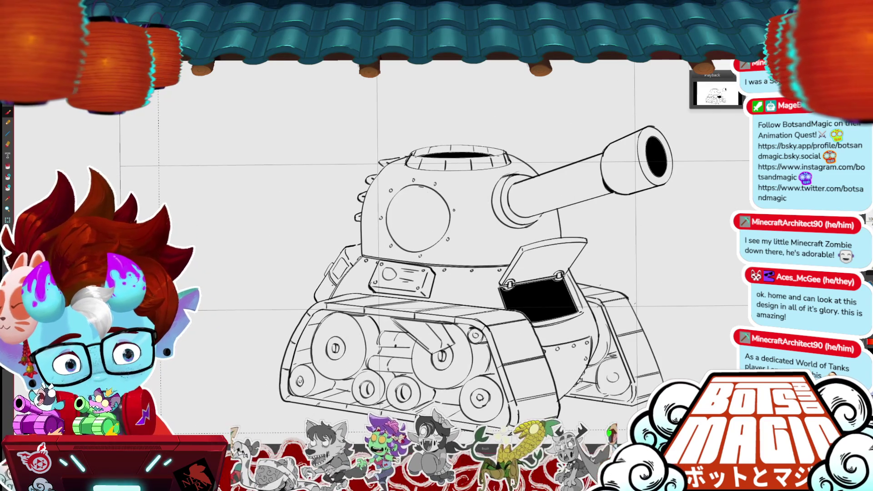
{"action": "left_click_drag", "start_coordinate": [432, 191], "coordinate": [436, 240]}
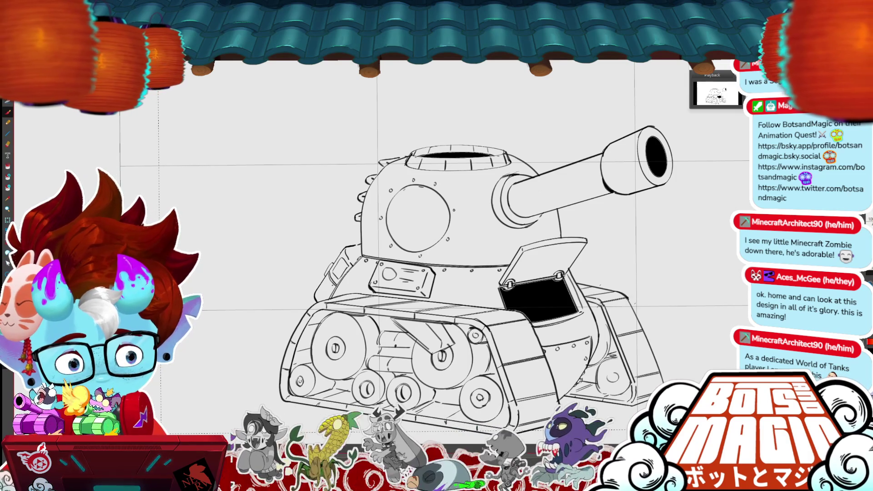
{"action": "mouse_move", "coordinate": [394, 191]}
{"action": "left_mouse_down"}
{"action": "mouse_move", "coordinate": [387, 221]}
{"action": "mouse_move", "coordinate": [401, 250]}
{"action": "mouse_move", "coordinate": [433, 231]}
{"action": "left_mouse_up"}
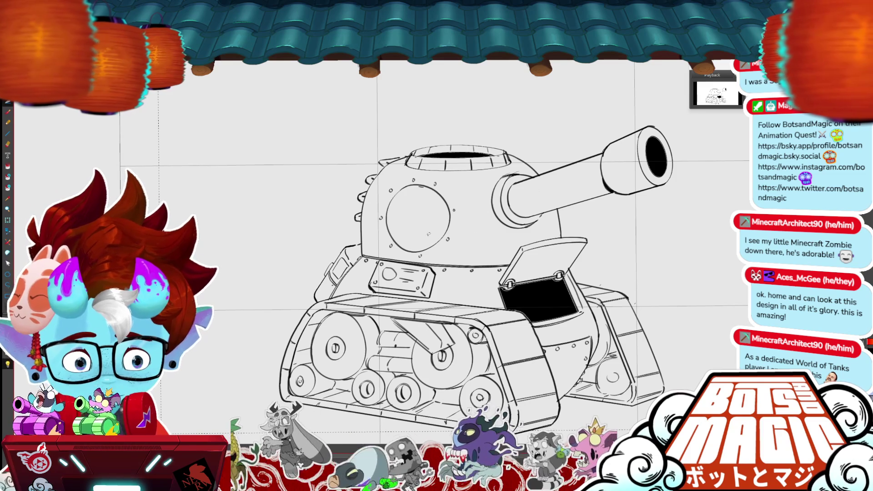
{"action": "left_click", "coordinate": [452, 218]}
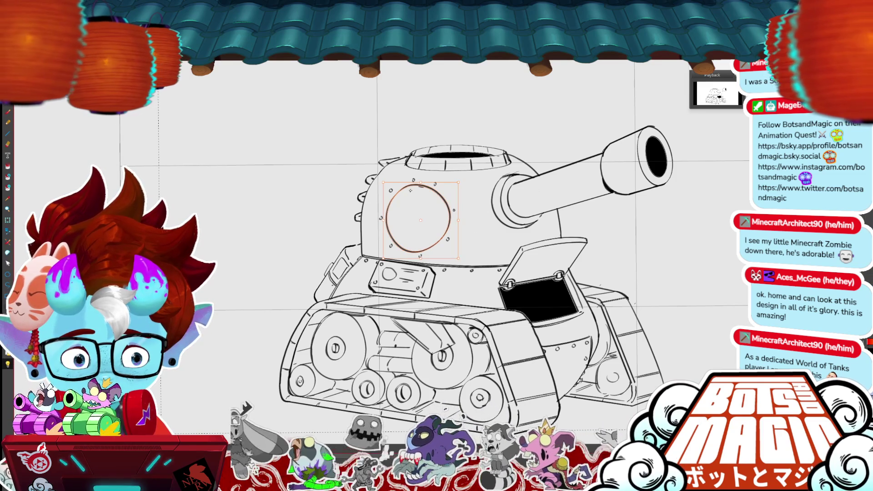
{"action": "key", "text": "ctrl+d"}
{"action": "mouse_move", "coordinate": [403, 188]}
{"action": "left_mouse_down"}
{"action": "mouse_move", "coordinate": [386, 224]}
{"action": "mouse_move", "coordinate": [411, 252]}
{"action": "left_mouse_up"}
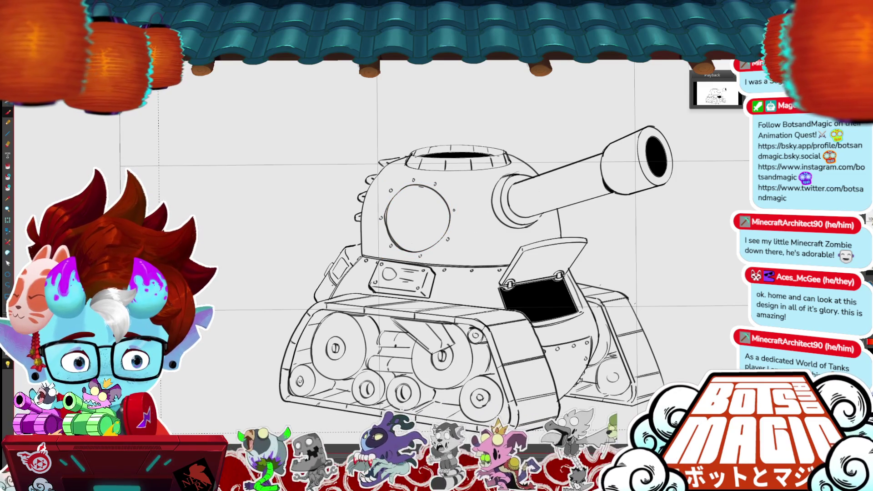
Draw two eyes, a mouth line with zigzag teeth, and a pointed ear on the turret circle.
{"action": "mouse_move", "coordinate": [395, 210]}
{"action": "left_mouse_down"}
{"action": "mouse_move", "coordinate": [406, 212]}
{"action": "mouse_move", "coordinate": [387, 226]}
{"action": "mouse_move", "coordinate": [410, 207]}
{"action": "mouse_move", "coordinate": [434, 212]}
{"action": "left_mouse_up"}
{"action": "left_click_drag", "start_coordinate": [435, 192], "coordinate": [432, 209]}
{"action": "mouse_move", "coordinate": [395, 240]}
{"action": "left_mouse_down"}
{"action": "mouse_move", "coordinate": [446, 218]}
{"action": "mouse_move", "coordinate": [426, 238]}
{"action": "mouse_move", "coordinate": [441, 218]}
{"action": "left_mouse_up"}
{"action": "mouse_move", "coordinate": [365, 203]}
{"action": "left_mouse_down"}
{"action": "mouse_move", "coordinate": [384, 200]}
{"action": "mouse_move", "coordinate": [366, 204]}
{"action": "mouse_move", "coordinate": [383, 228]}
{"action": "left_mouse_up"}
{"action": "left_click_drag", "start_coordinate": [422, 187], "coordinate": [445, 174]}
{"action": "left_click_drag", "start_coordinate": [445, 173], "coordinate": [450, 199]}
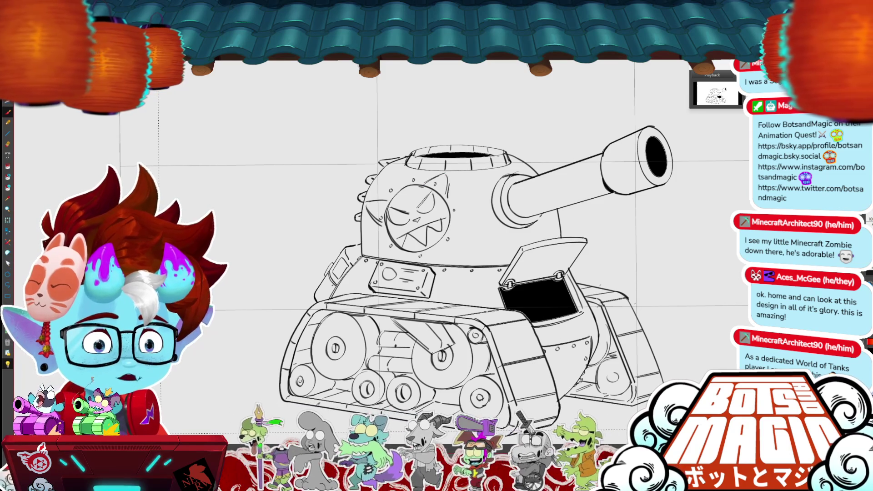
{"action": "scroll", "coordinate": [455, 250], "scroll_direction": "down", "scroll_amount": 1}
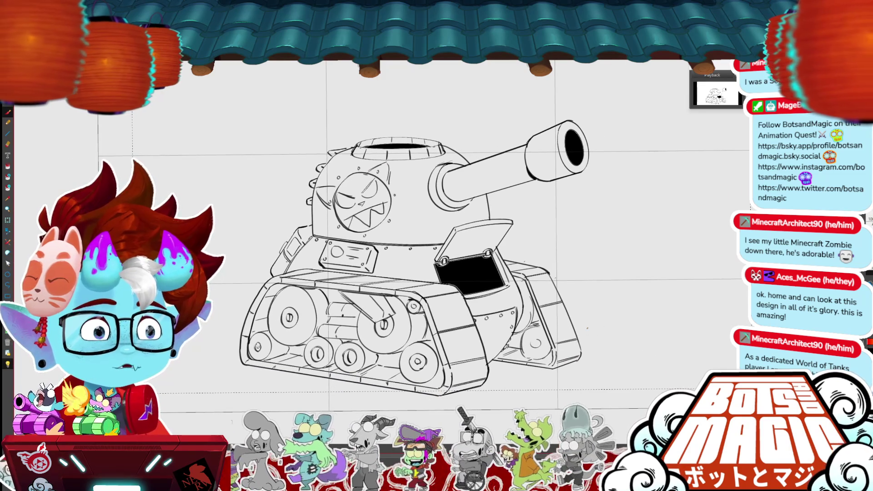
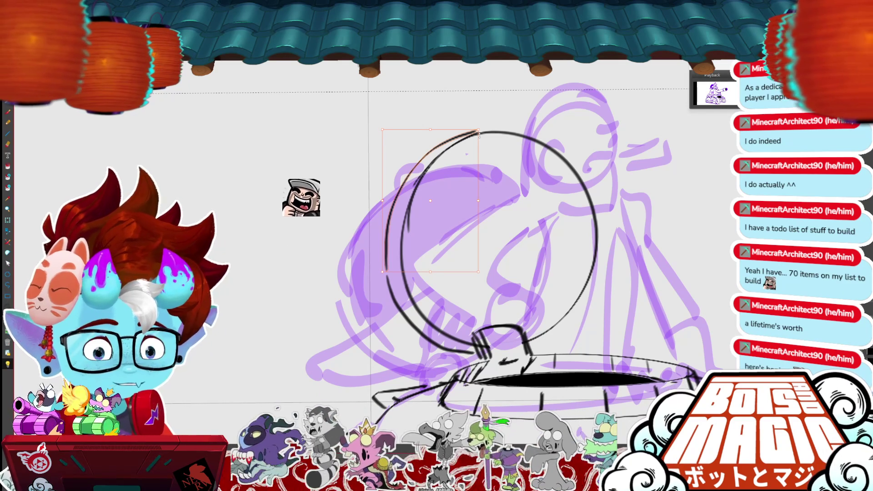
Commit the lid's lower-left arc, then ink the lid circle's left and top edges in black.
{"action": "mouse_move", "coordinate": [382, 264]}
{"action": "left_mouse_down"}
{"action": "mouse_move", "coordinate": [483, 346]}
{"action": "mouse_move", "coordinate": [374, 297]}
{"action": "left_mouse_up"}
{"action": "key", "text": "ctrl+d"}
{"action": "left_click_drag", "start_coordinate": [476, 346], "coordinate": [503, 294]}
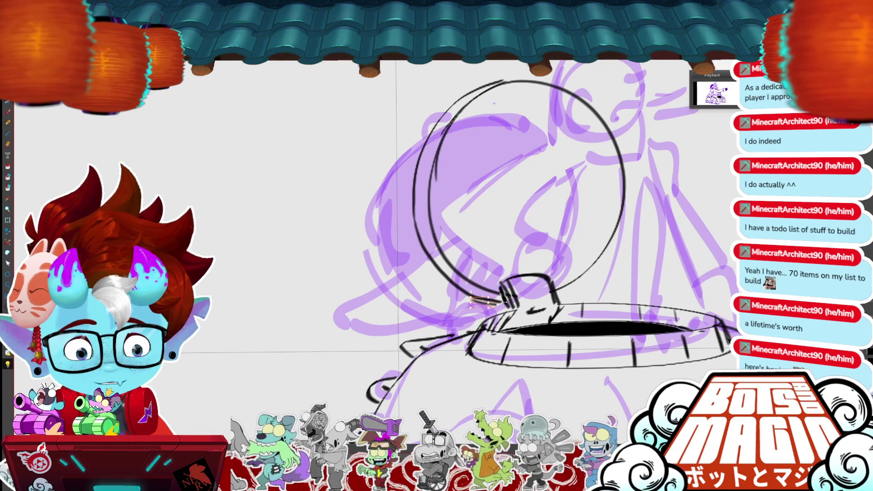
{"action": "left_click_drag", "start_coordinate": [414, 213], "coordinate": [425, 245]}
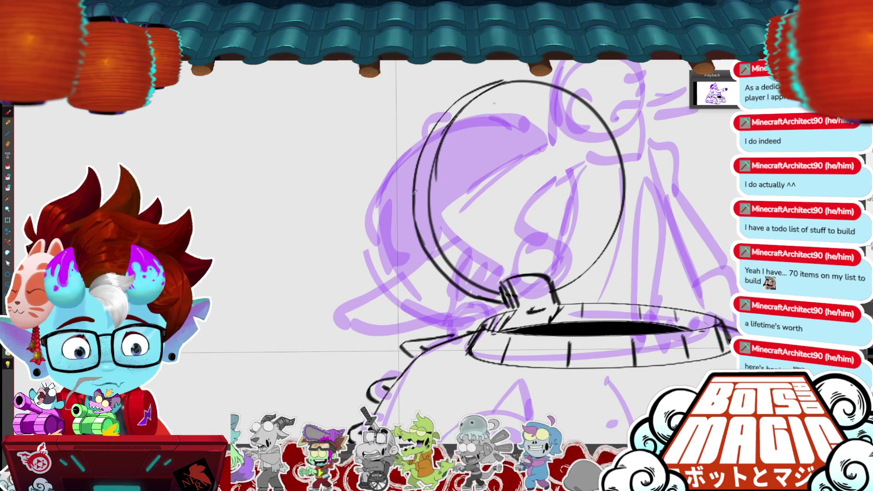
{"action": "left_click_drag", "start_coordinate": [406, 190], "coordinate": [421, 241]}
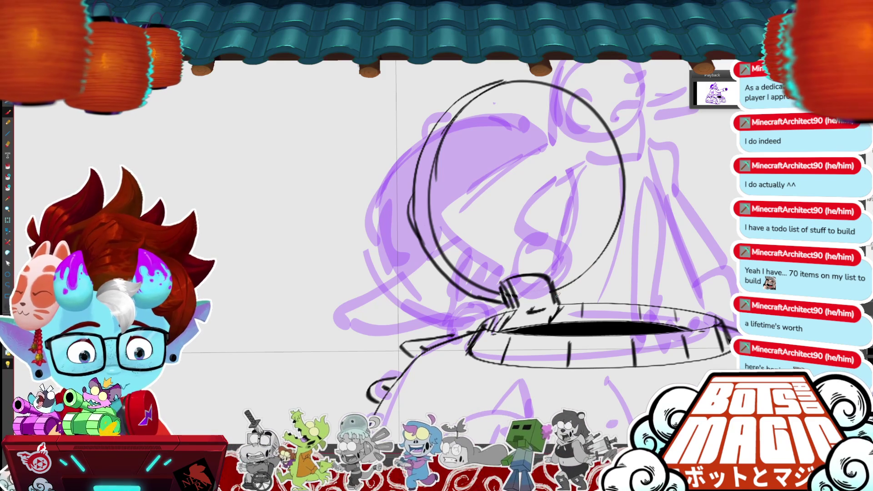
{"action": "left_click_drag", "start_coordinate": [569, 84], "coordinate": [512, 81]}
Ink the top rim of the turret opening and zoom out to view the whole tank.
{"action": "scroll", "coordinate": [340, 331], "scroll_direction": "down", "scroll_amount": 2}
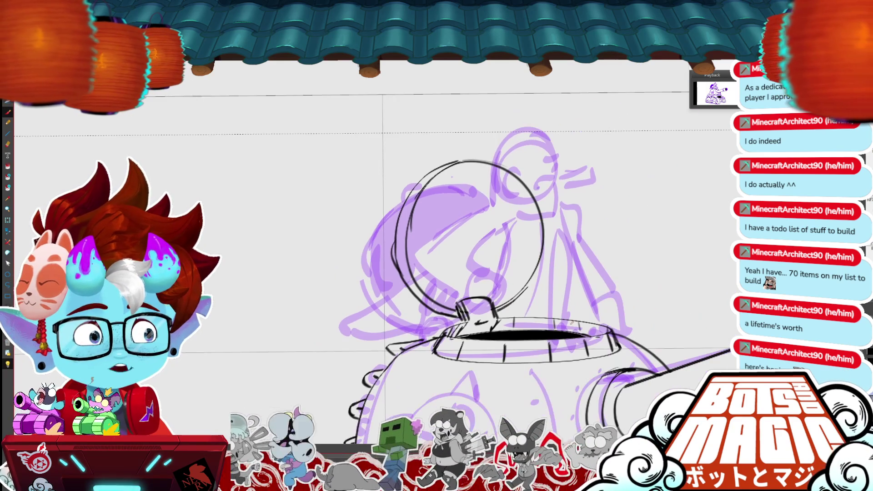
{"action": "left_click_drag", "start_coordinate": [581, 266], "coordinate": [547, 227]}
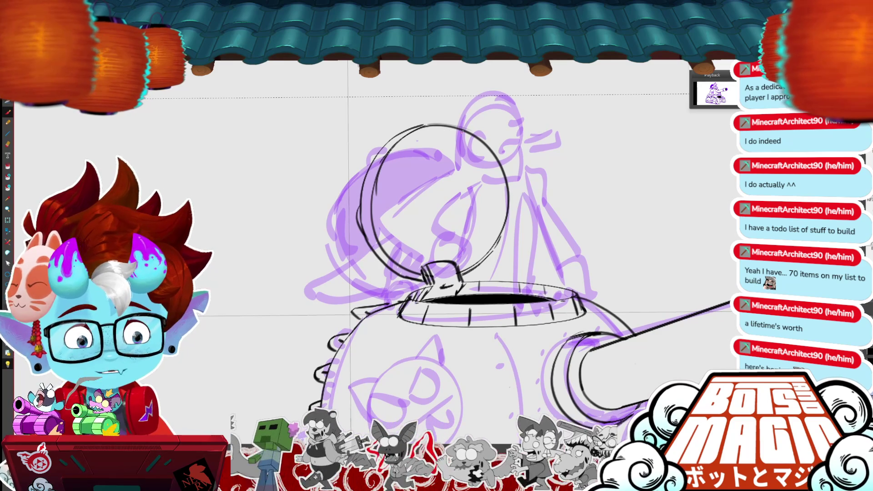
{"action": "left_click_drag", "start_coordinate": [423, 124], "coordinate": [457, 122]}
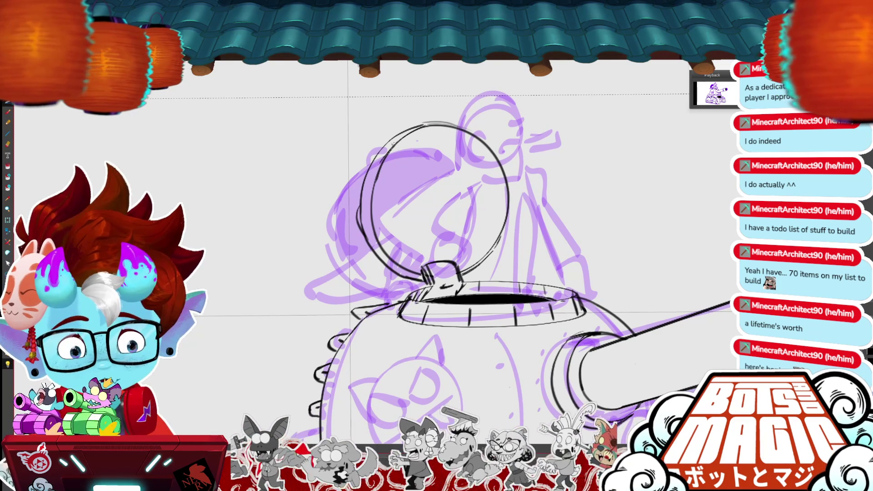
{"action": "key", "text": "ctrl+0"}
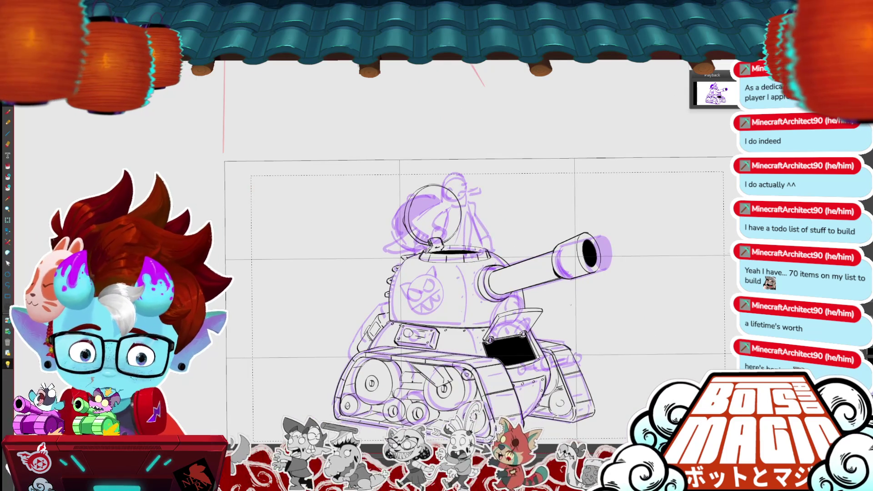
Draw and commit the curved outer edge of the hatch lid.
{"action": "scroll", "coordinate": [391, 244], "scroll_direction": "up", "scroll_amount": 3}
{"action": "mouse_move", "coordinate": [502, 233]}
{"action": "left_mouse_down"}
{"action": "mouse_move", "coordinate": [515, 218]}
{"action": "mouse_move", "coordinate": [489, 135]}
{"action": "mouse_move", "coordinate": [463, 132]}
{"action": "mouse_move", "coordinate": [471, 111]}
{"action": "mouse_move", "coordinate": [493, 122]}
{"action": "left_mouse_up"}
{"action": "key", "text": "Return"}
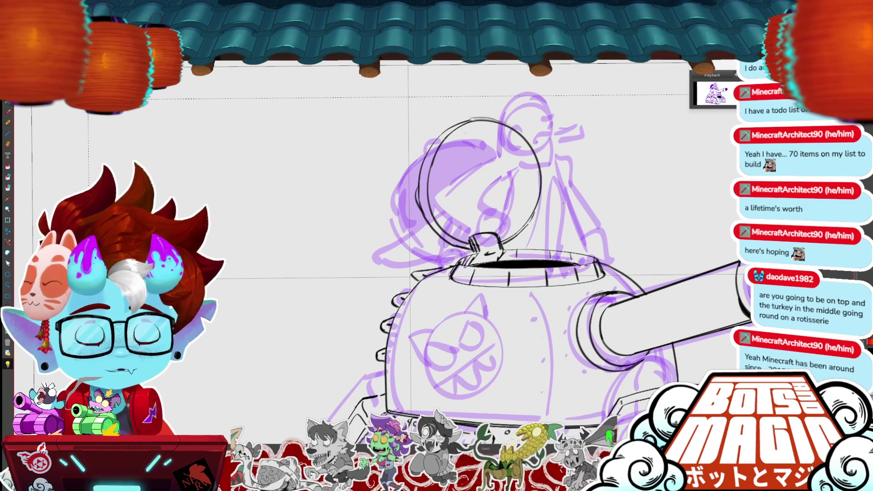
Add an inner ring and small detail lines inside the lid, then select the lid circle.
{"action": "left_click_drag", "start_coordinate": [564, 203], "coordinate": [507, 230]}
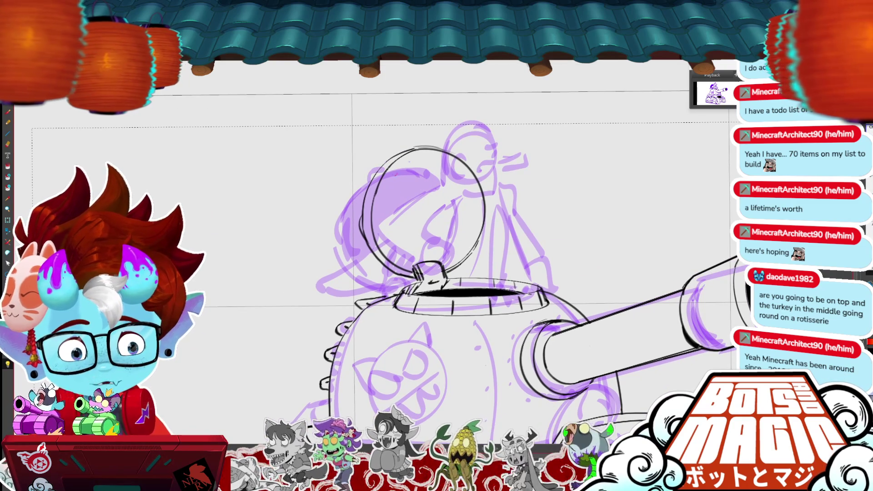
{"action": "mouse_move", "coordinate": [390, 172]}
{"action": "left_mouse_down"}
{"action": "mouse_move", "coordinate": [434, 173]}
{"action": "mouse_move", "coordinate": [393, 247]}
{"action": "mouse_move", "coordinate": [379, 234]}
{"action": "left_mouse_up"}
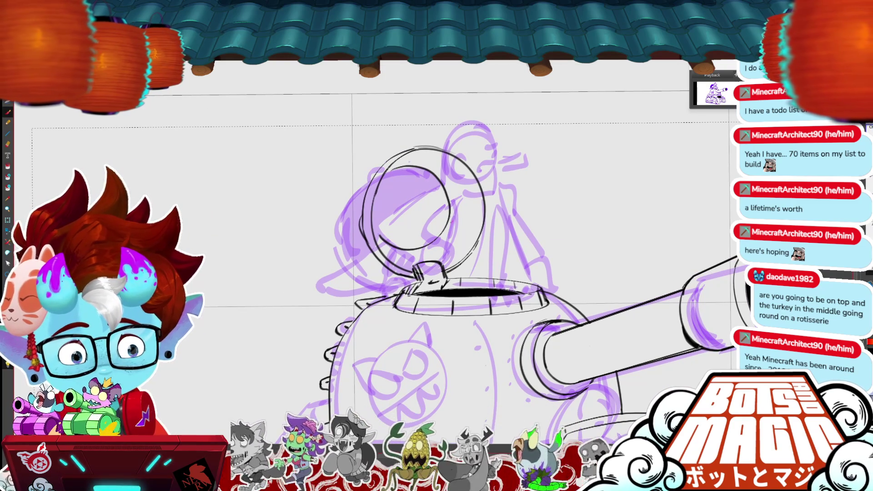
{"action": "left_click_drag", "start_coordinate": [422, 165], "coordinate": [441, 151]}
{"action": "left_click_drag", "start_coordinate": [451, 208], "coordinate": [479, 216]}
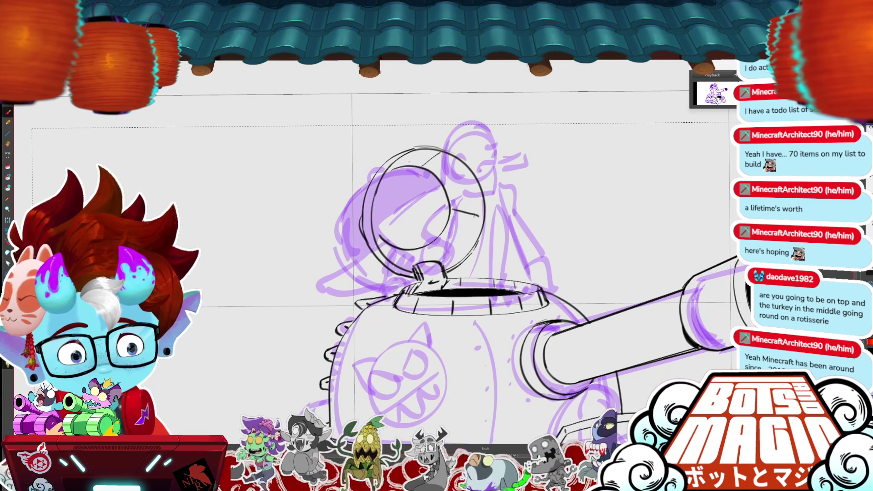
{"action": "left_click_drag", "start_coordinate": [439, 241], "coordinate": [455, 253]}
{"action": "left_click_drag", "start_coordinate": [400, 253], "coordinate": [397, 265]}
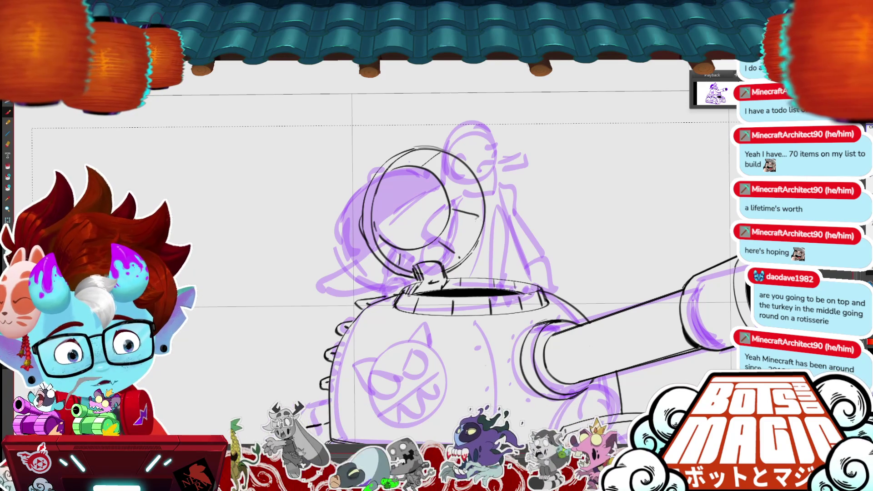
{"action": "left_click", "coordinate": [423, 269]}
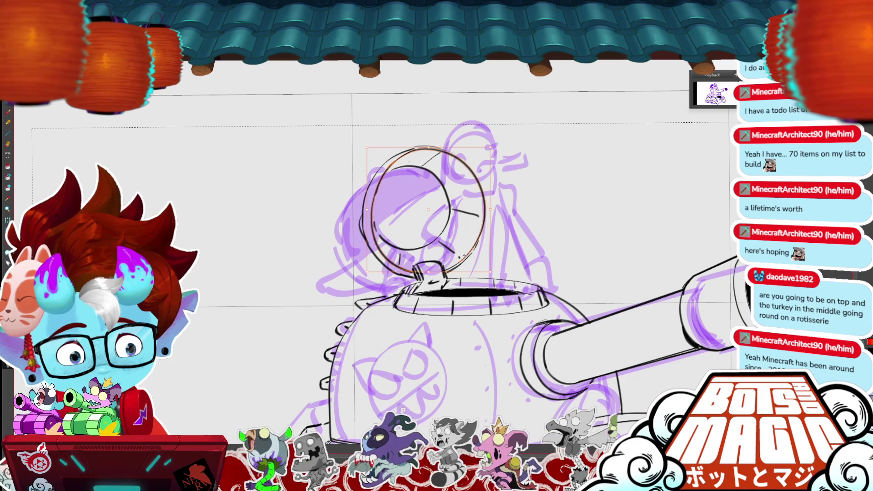
Squash the lid circle slightly shorter, zoom out, and hide the purple sketch.
{"action": "left_click_drag", "start_coordinate": [429, 272], "coordinate": [429, 268]}
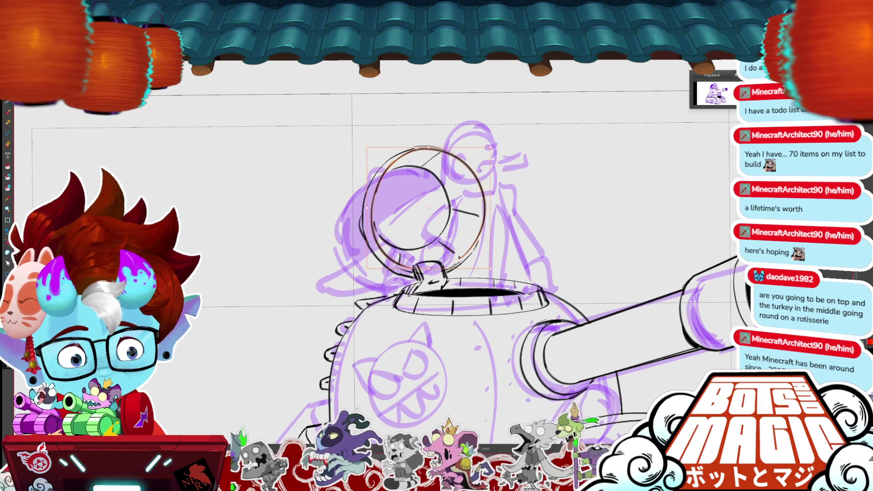
{"action": "key", "text": "ctrl+d"}
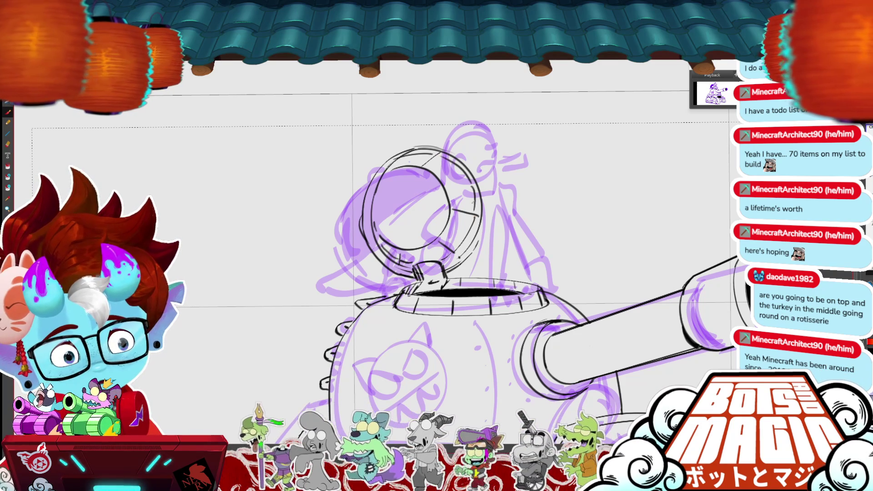
{"action": "key", "text": "ctrl+minus"}
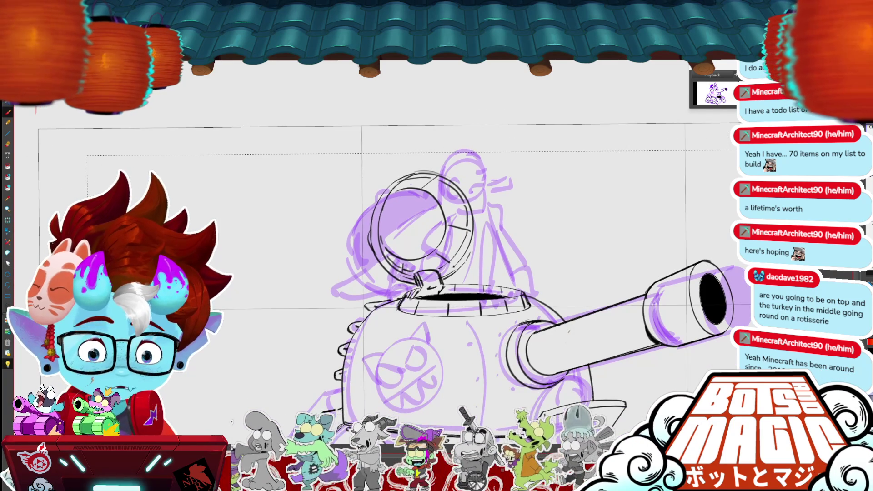
{"action": "key", "text": "ctrl+minus"}
{"action": "key", "text": "ctrl+minus"}
{"action": "key", "text": "ctrl+plus"}
{"action": "key", "text": "ctrl+plus"}
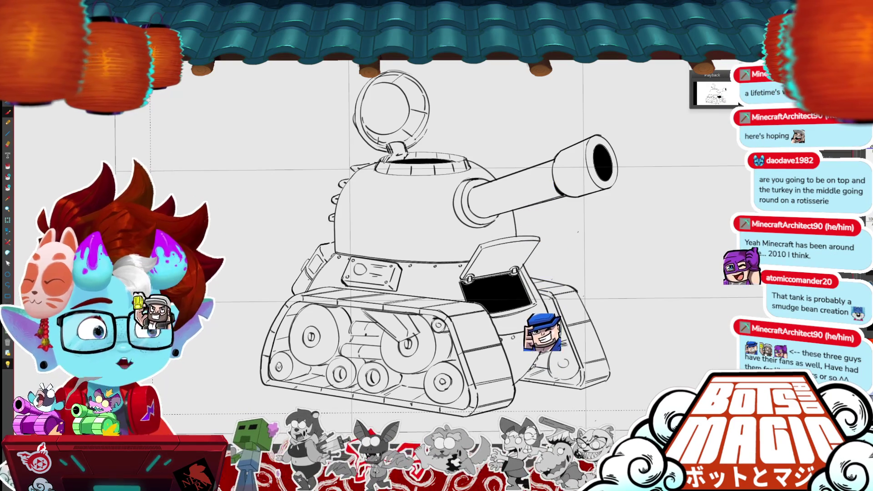
Ink the top edges of the left and right treads, then zoom to fit the tank.
{"action": "scroll", "coordinate": [455, 228], "scroll_direction": "up", "scroll_amount": 2}
{"action": "left_click_drag", "start_coordinate": [373, 237], "coordinate": [501, 253]}
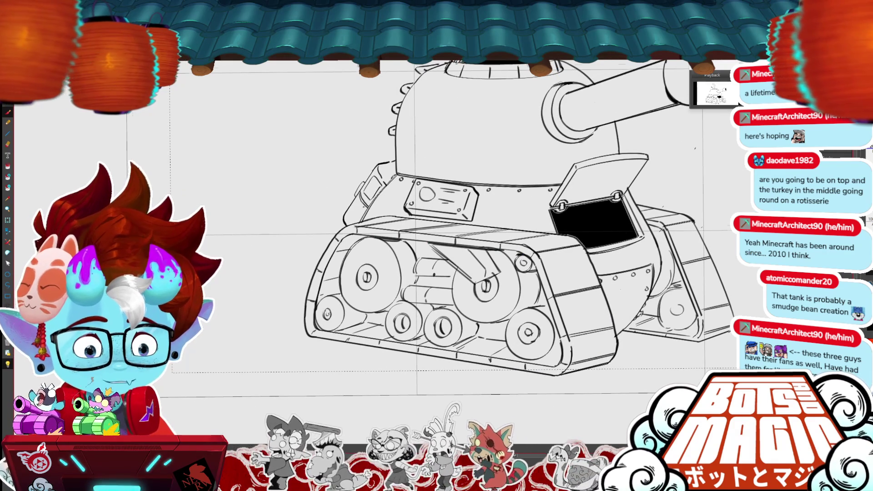
{"action": "scroll", "coordinate": [455, 227], "scroll_direction": "right", "scroll_amount": 3}
{"action": "mouse_move", "coordinate": [545, 231]}
{"action": "left_mouse_down"}
{"action": "mouse_move", "coordinate": [557, 234]}
{"action": "mouse_move", "coordinate": [568, 283]}
{"action": "left_mouse_up"}
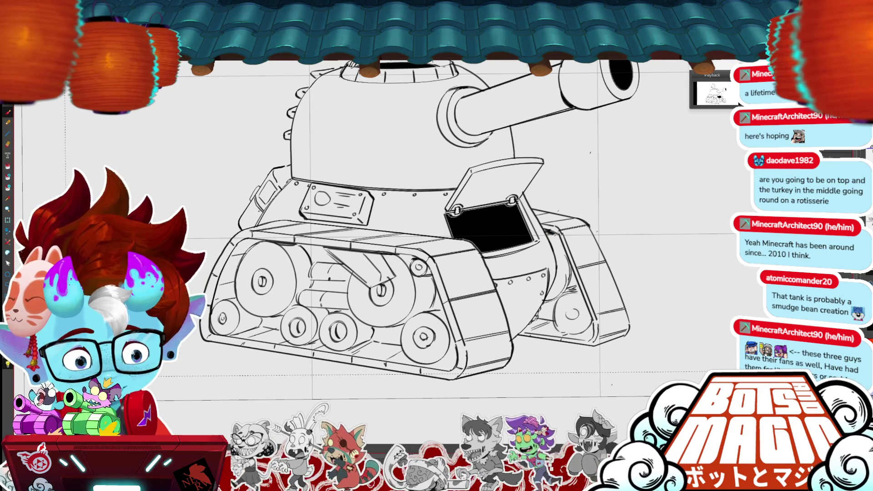
{"action": "key", "text": "ctrl+minus"}
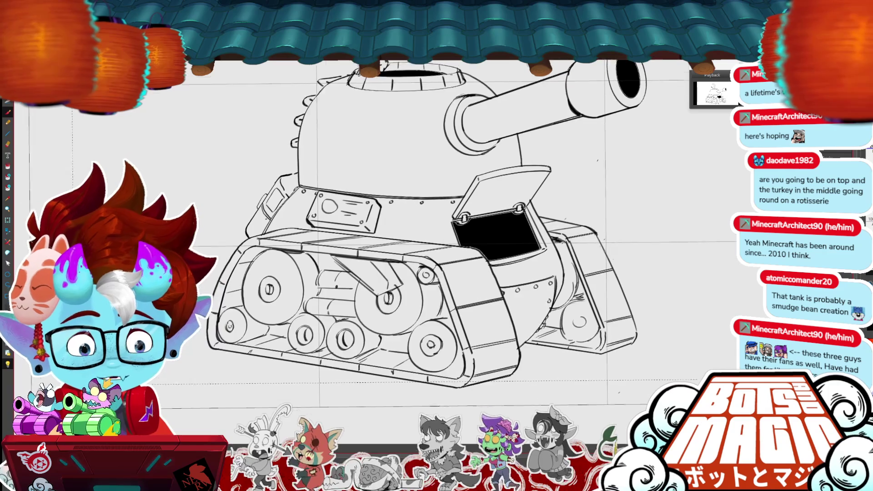
{"action": "scroll", "coordinate": [458, 222], "scroll_direction": "left", "scroll_amount": 2}
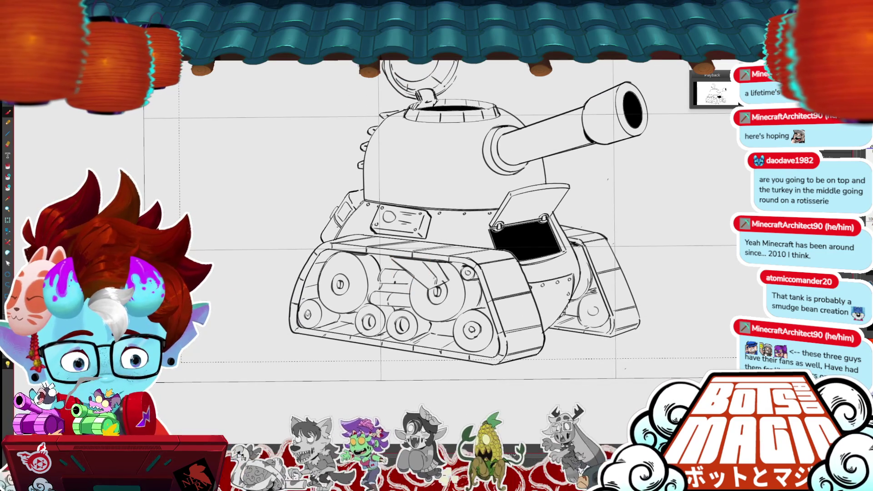
{"action": "key", "text": "ctrl+minus"}
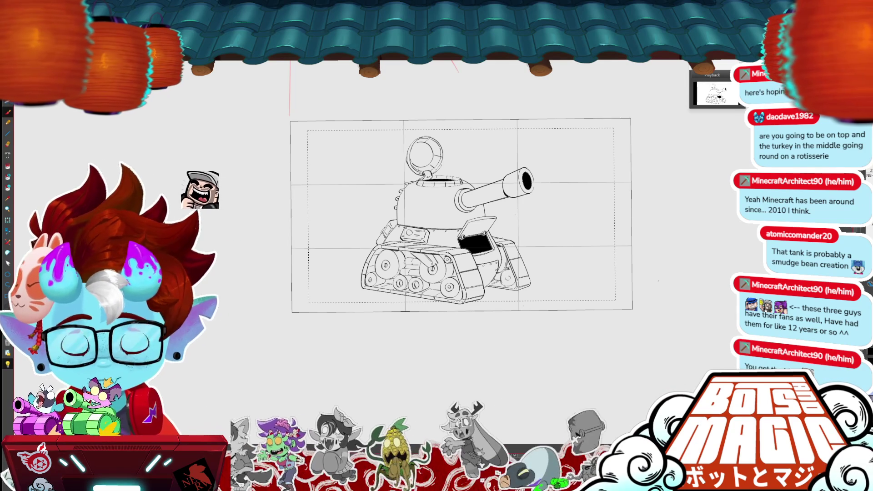
{"action": "key", "text": "ctrl+plus"}
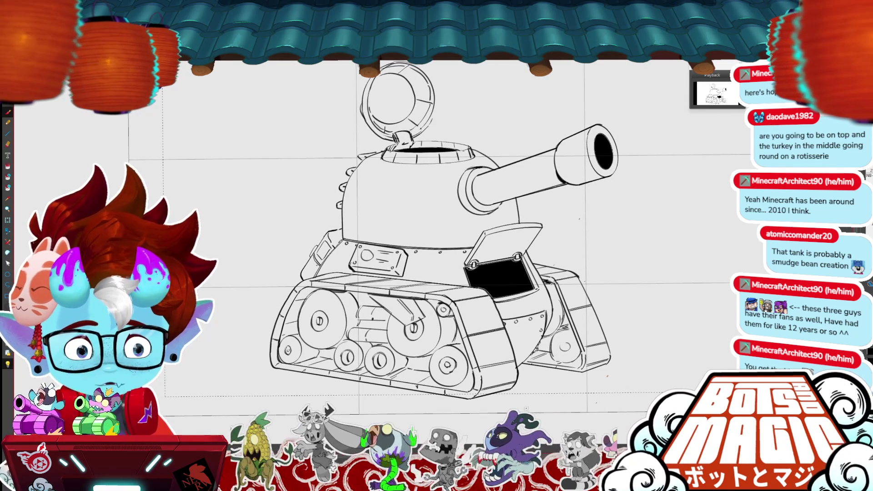
{"action": "scroll", "coordinate": [468, 227], "scroll_direction": "down", "scroll_amount": 2}
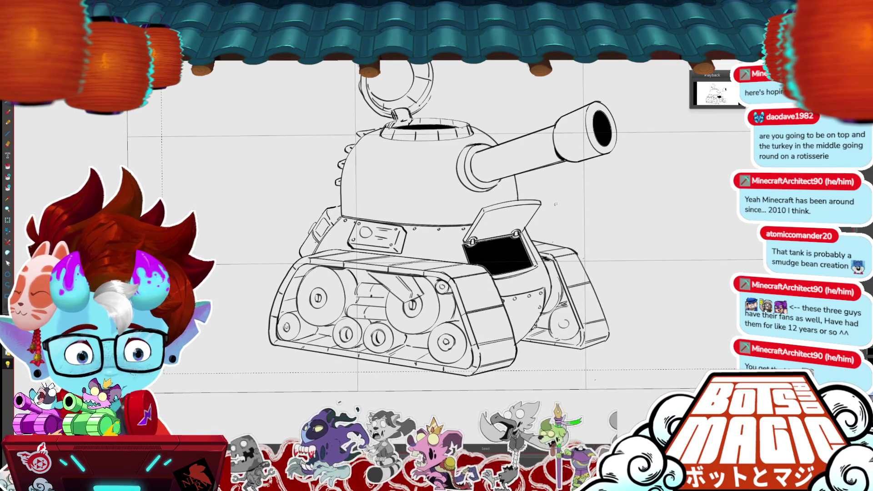
Delete the open hatch lid and the black plate over the side opening.
{"action": "mouse_move", "coordinate": [550, 203]}
{"action": "left_mouse_down"}
{"action": "mouse_move", "coordinate": [482, 237]}
{"action": "mouse_move", "coordinate": [484, 200]}
{"action": "left_mouse_up"}
{"action": "key", "text": "Delete"}
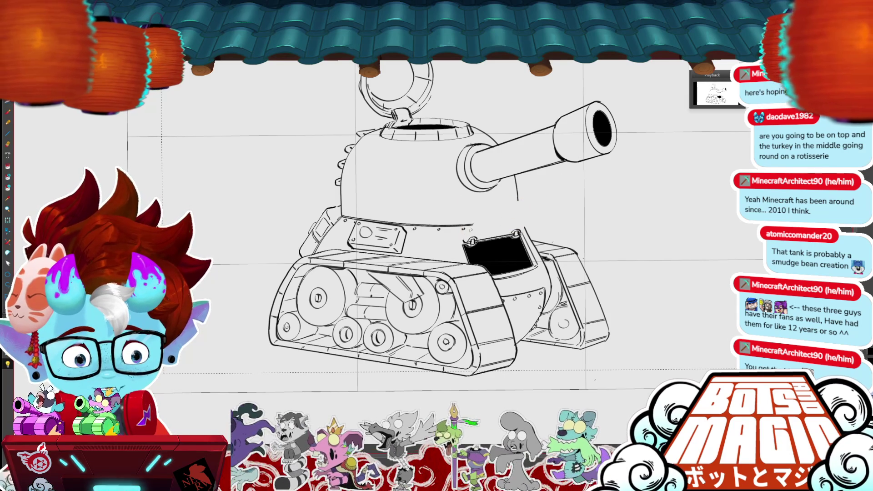
{"action": "key", "text": "Delete"}
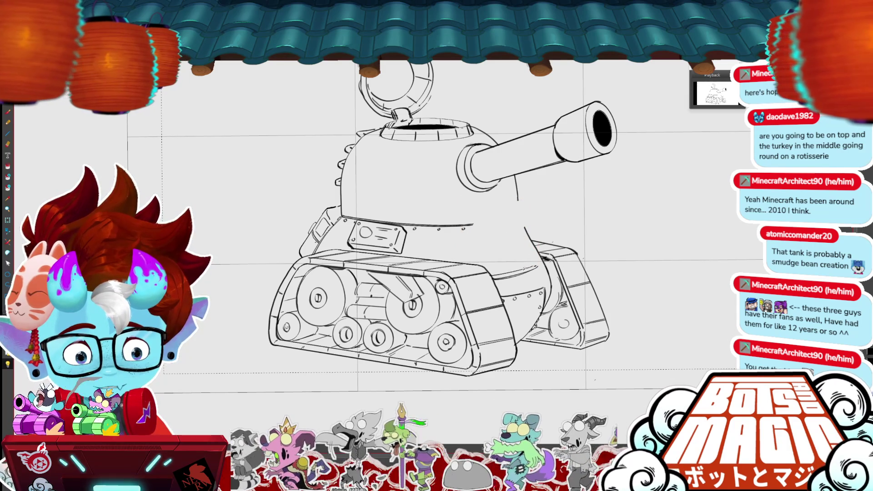
Redraw the turret's right-side line with short dark strokes down its edge.
{"action": "left_click_drag", "start_coordinate": [517, 198], "coordinate": [526, 230]}
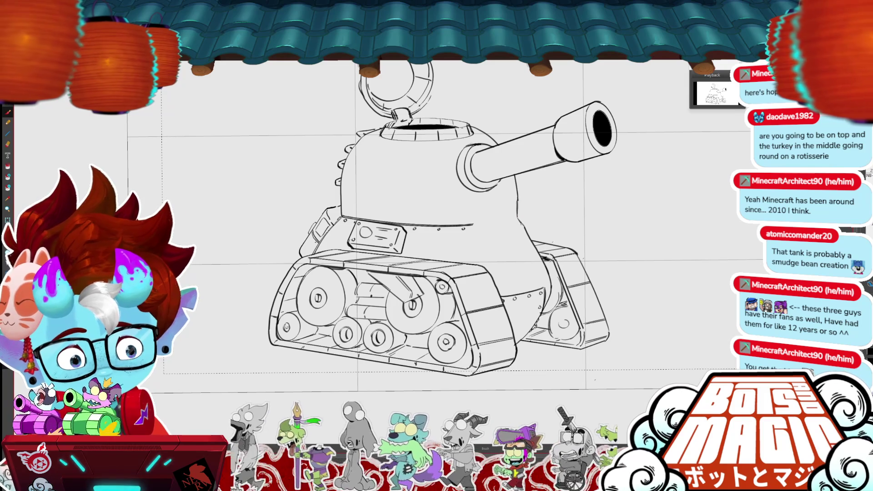
{"action": "scroll", "coordinate": [553, 243], "scroll_direction": "up", "scroll_amount": 3}
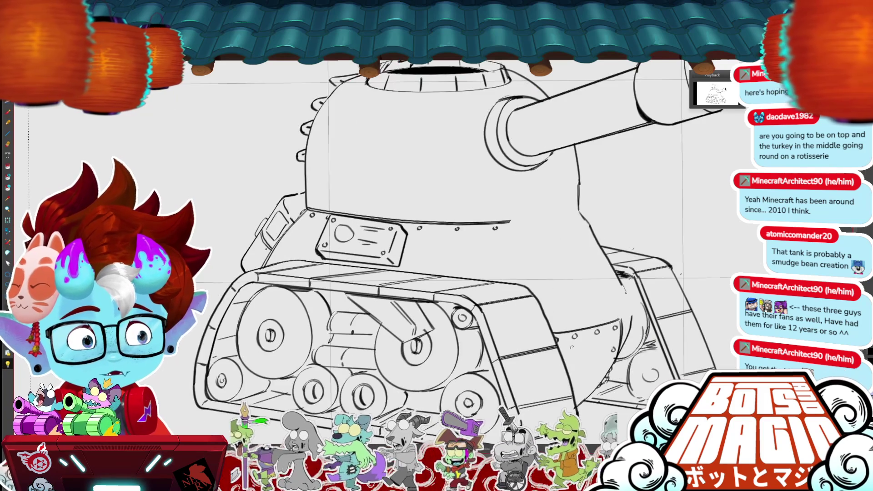
{"action": "key", "text": "ctrl+z"}
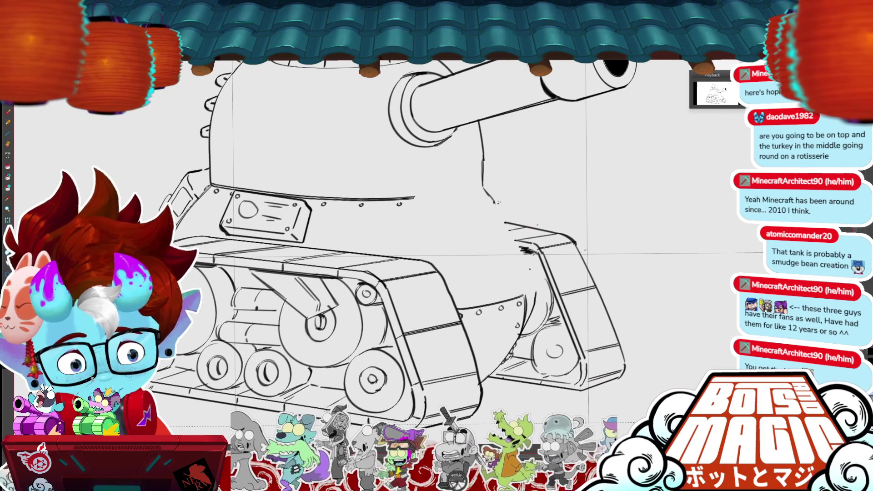
{"action": "mouse_move", "coordinate": [486, 190]}
{"action": "left_mouse_down"}
{"action": "mouse_move", "coordinate": [527, 276]}
{"action": "mouse_move", "coordinate": [530, 315]}
{"action": "mouse_move", "coordinate": [520, 342]}
{"action": "left_mouse_up"}
{"action": "key", "text": "ctrl+z"}
{"action": "left_click_drag", "start_coordinate": [530, 290], "coordinate": [503, 370]}
{"action": "key", "text": "ctrl+z"}
{"action": "left_click_drag", "start_coordinate": [522, 335], "coordinate": [484, 380]}
{"action": "mouse_move", "coordinate": [537, 299]}
{"action": "left_mouse_down"}
{"action": "mouse_move", "coordinate": [535, 347]}
{"action": "mouse_move", "coordinate": [536, 324]}
{"action": "left_mouse_up"}
{"action": "left_click_drag", "start_coordinate": [539, 322], "coordinate": [529, 359]}
Extend the turret's lower edge rightward as a black line and undo the hull circle.
{"action": "left_click_drag", "start_coordinate": [426, 219], "coordinate": [485, 208]}
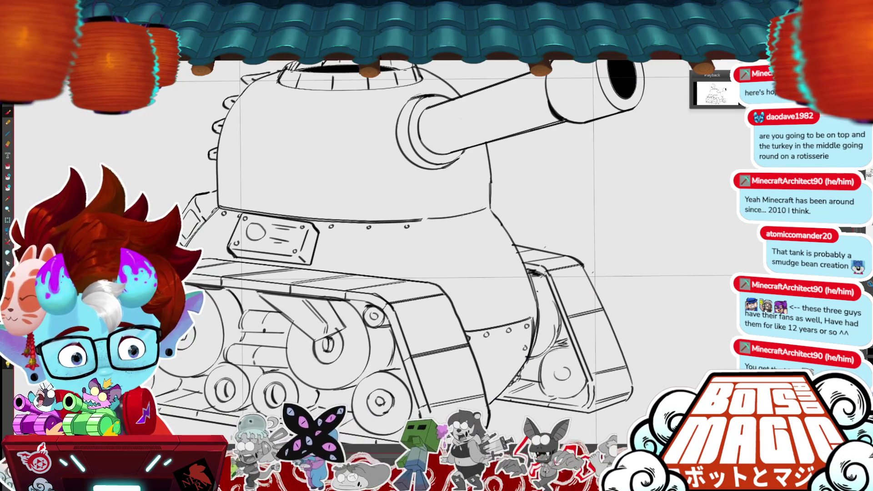
{"action": "left_click_drag", "start_coordinate": [428, 220], "coordinate": [491, 208]}
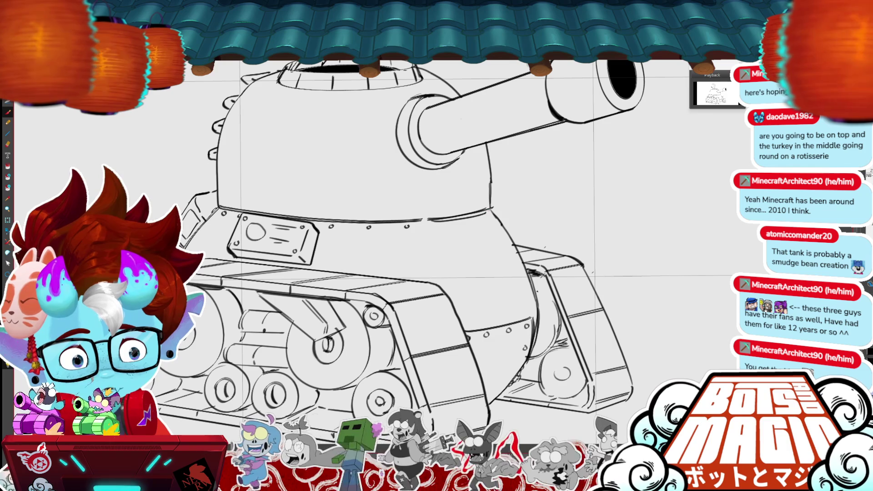
{"action": "left_click_drag", "start_coordinate": [427, 221], "coordinate": [497, 206]}
{"action": "left_click_drag", "start_coordinate": [428, 220], "coordinate": [493, 206]}
{"action": "key", "text": "ctrl+z"}
{"action": "key", "text": "ctrl+z"}
{"action": "left_click_drag", "start_coordinate": [427, 220], "coordinate": [490, 208]}
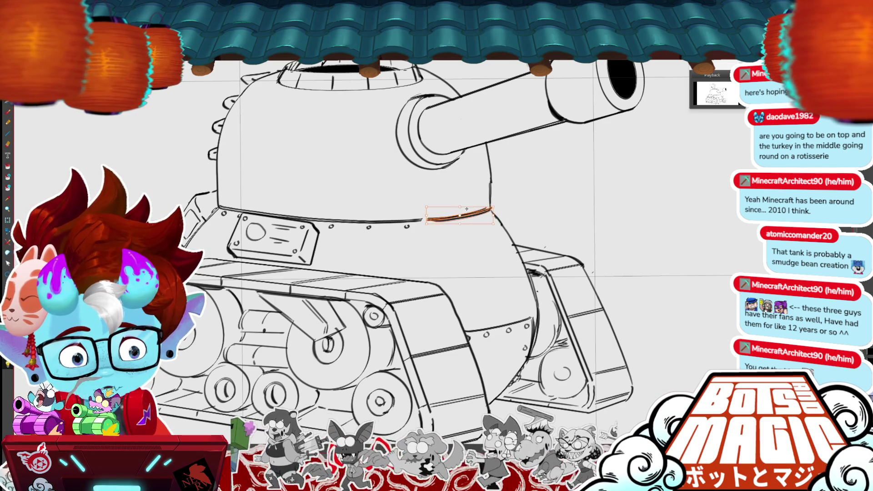
{"action": "key", "text": "ctrl+z"}
{"action": "left_click_drag", "start_coordinate": [426, 220], "coordinate": [491, 209]}
{"action": "mouse_move", "coordinate": [426, 220]}
{"action": "left_mouse_down"}
{"action": "mouse_move", "coordinate": [490, 215]}
{"action": "mouse_move", "coordinate": [468, 316]}
{"action": "mouse_move", "coordinate": [521, 259]}
{"action": "mouse_move", "coordinate": [471, 232]}
{"action": "mouse_move", "coordinate": [487, 236]}
{"action": "left_mouse_up"}
{"action": "key", "text": "ctrl+z"}
{"action": "key", "text": "ctrl+z"}
{"action": "left_click_drag", "start_coordinate": [455, 273], "coordinate": [410, 318]}
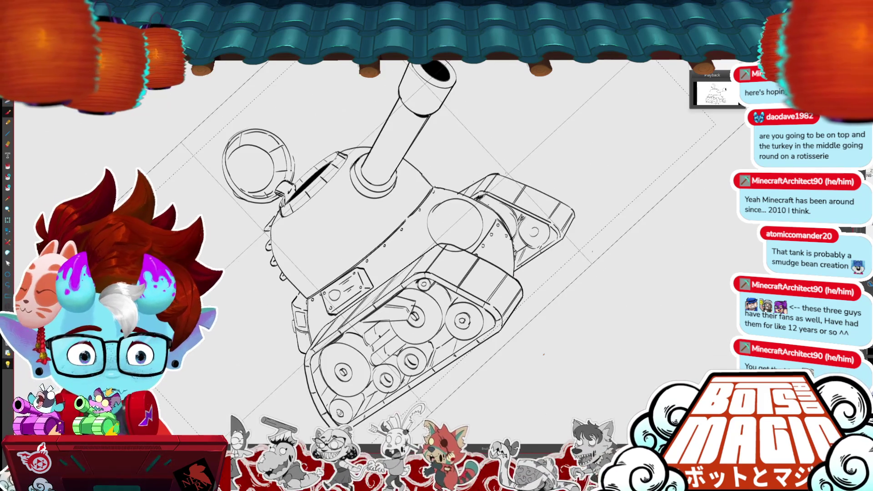
Draw an arc along the top of the round hull hatch.
{"action": "scroll", "coordinate": [404, 193], "scroll_direction": "up", "scroll_amount": 5}
{"action": "mouse_move", "coordinate": [466, 250]}
{"action": "left_mouse_down"}
{"action": "mouse_move", "coordinate": [493, 213]}
{"action": "mouse_move", "coordinate": [552, 207]}
{"action": "left_mouse_up"}
{"action": "left_click_drag", "start_coordinate": [493, 229], "coordinate": [476, 242]}
{"action": "left_click_drag", "start_coordinate": [520, 206], "coordinate": [559, 209]}
{"action": "left_click_drag", "start_coordinate": [583, 237], "coordinate": [451, 298]}
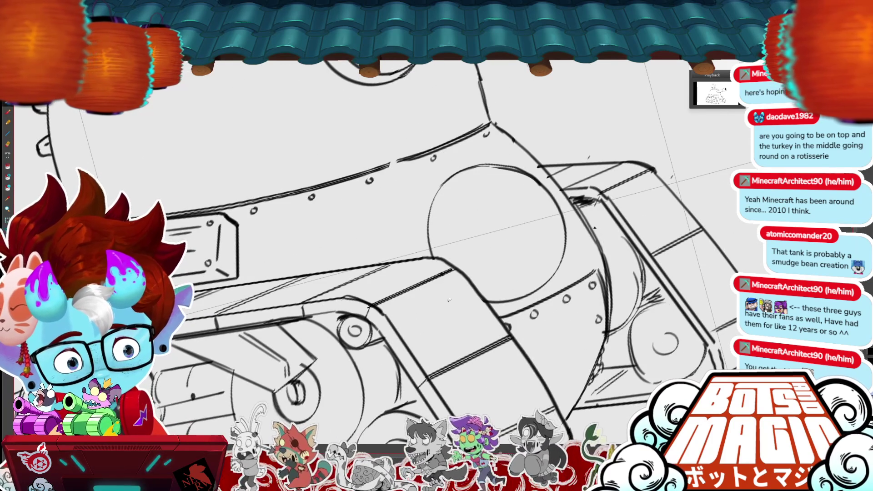
{"action": "key", "text": "ctrl+0"}
{"action": "key", "text": "ctrl+0"}
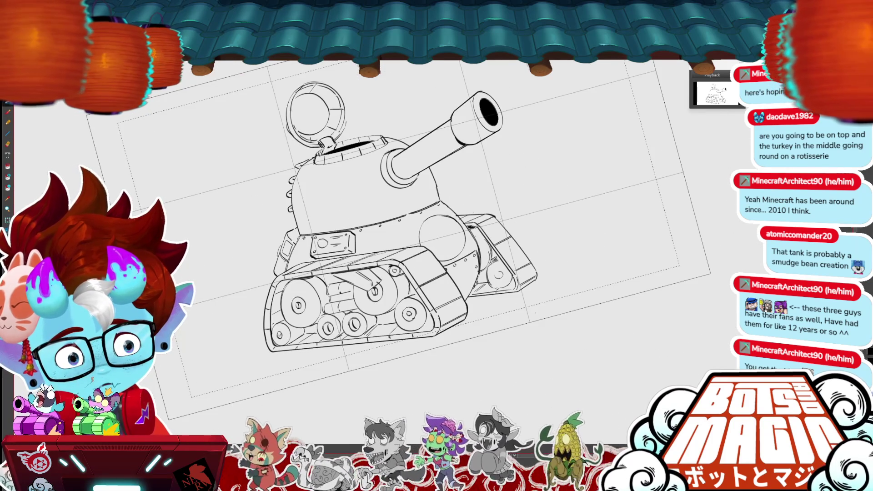
{"action": "scroll", "coordinate": [397, 243], "scroll_direction": "up", "scroll_amount": 5}
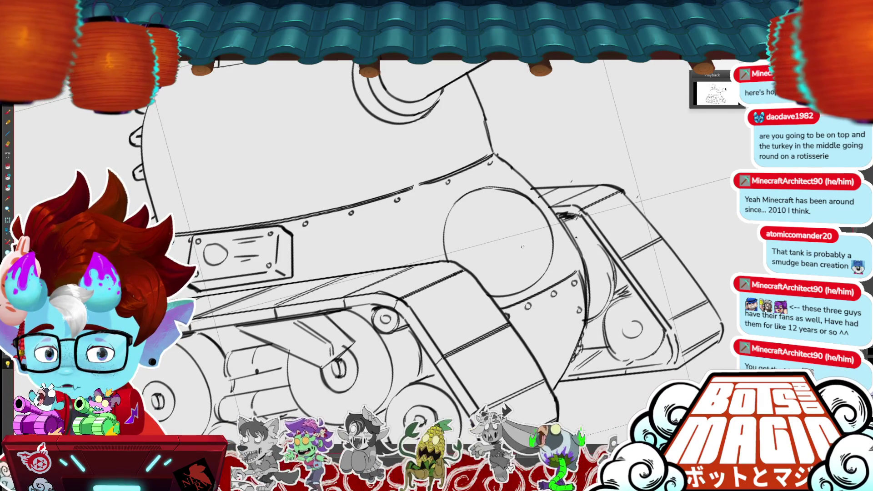
Add three short lines inside the hull circle and shift them slightly left.
{"action": "left_click_drag", "start_coordinate": [485, 228], "coordinate": [520, 209]}
{"action": "key", "text": "ctrl+z"}
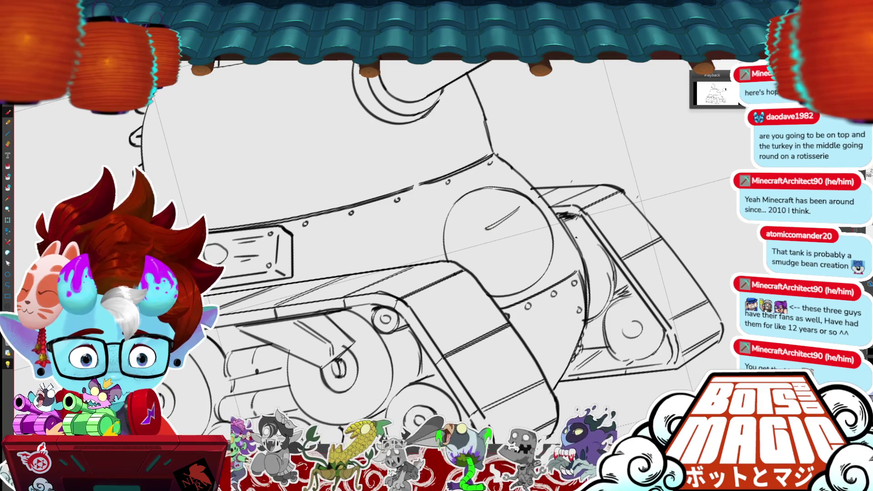
{"action": "left_click_drag", "start_coordinate": [501, 239], "coordinate": [527, 219]}
{"action": "key", "text": "ctrl+z"}
{"action": "mouse_move", "coordinate": [504, 246]}
{"action": "left_mouse_down"}
{"action": "mouse_move", "coordinate": [535, 225]}
{"action": "mouse_move", "coordinate": [513, 243]}
{"action": "left_mouse_up"}
{"action": "left_click", "coordinate": [485, 254]}
{"action": "left_click_drag", "start_coordinate": [499, 243], "coordinate": [493, 246]}
{"action": "left_click", "coordinate": [561, 179]}
{"action": "left_click_drag", "start_coordinate": [561, 179], "coordinate": [530, 158]}
{"action": "scroll", "coordinate": [420, 225], "scroll_direction": "up", "scroll_amount": 2}
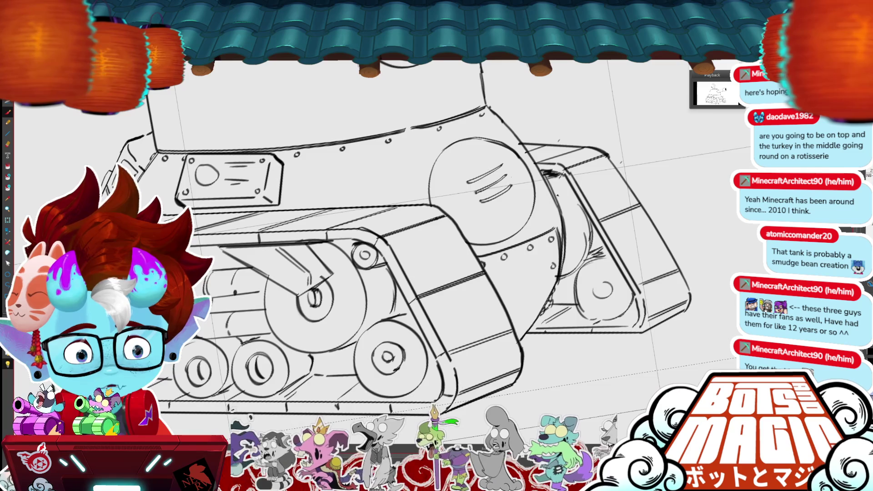
{"action": "key", "text": "ctrl+0"}
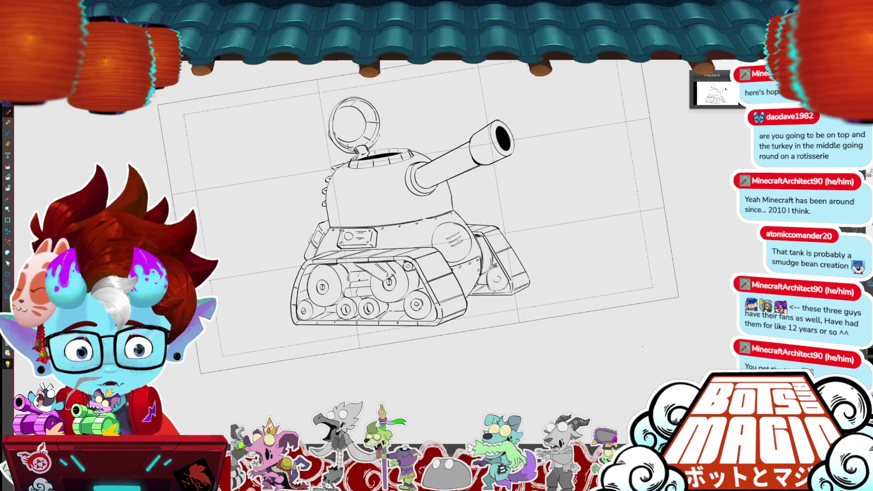
Add a short line along the round hull hatch's top edge, then zoom out.
{"action": "scroll", "coordinate": [400, 234], "scroll_direction": "up", "scroll_amount": 3}
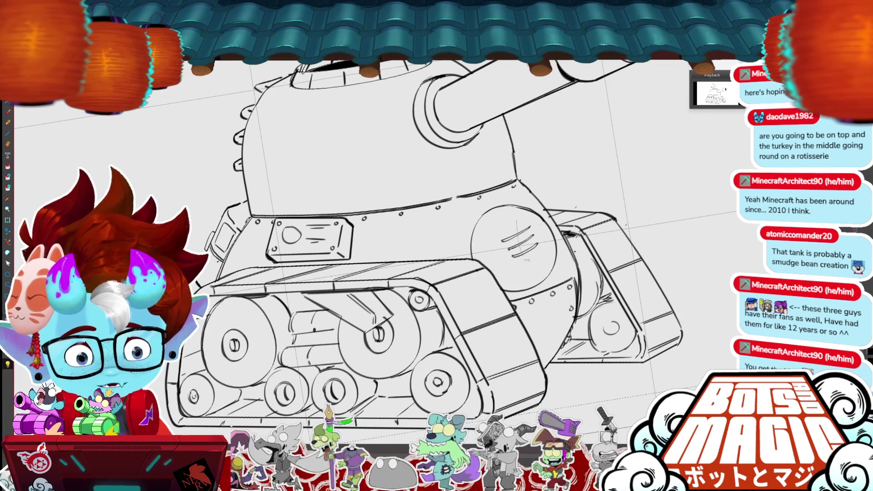
{"action": "left_click_drag", "start_coordinate": [497, 223], "coordinate": [544, 260]}
{"action": "mouse_move", "coordinate": [484, 207]}
{"action": "left_mouse_down"}
{"action": "mouse_move", "coordinate": [511, 198]}
{"action": "mouse_move", "coordinate": [493, 215]}
{"action": "mouse_move", "coordinate": [507, 202]}
{"action": "left_mouse_up"}
{"action": "mouse_move", "coordinate": [503, 206]}
{"action": "left_mouse_down"}
{"action": "mouse_move", "coordinate": [509, 199]}
{"action": "mouse_move", "coordinate": [515, 207]}
{"action": "left_mouse_up"}
{"action": "key", "text": "ctrl+z"}
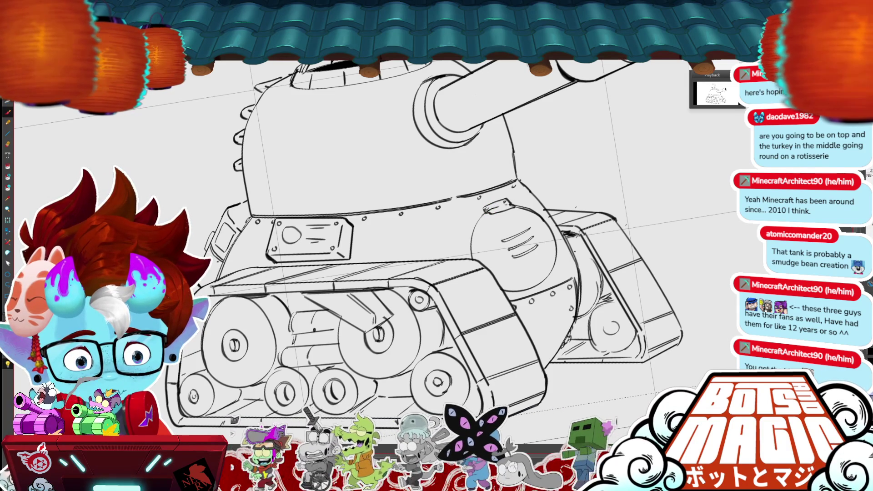
{"action": "key", "text": "ctrl+minus"}
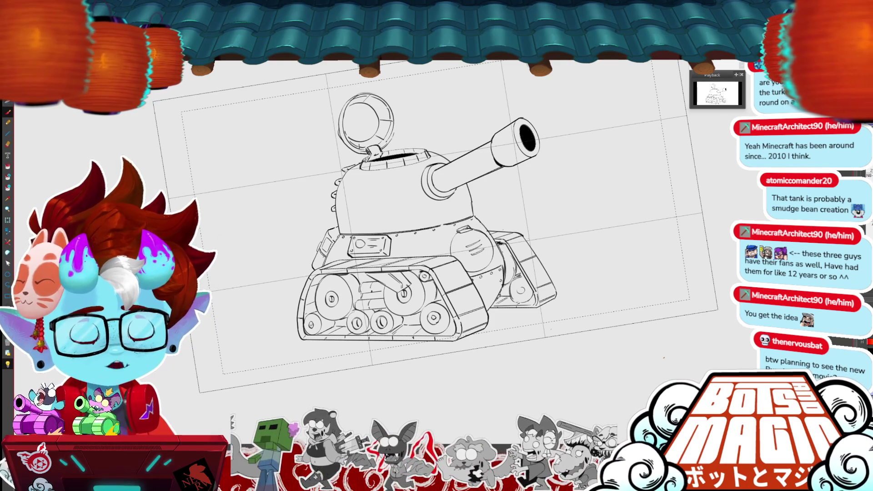
{"action": "scroll", "coordinate": [404, 227], "scroll_direction": "up", "scroll_amount": 2}
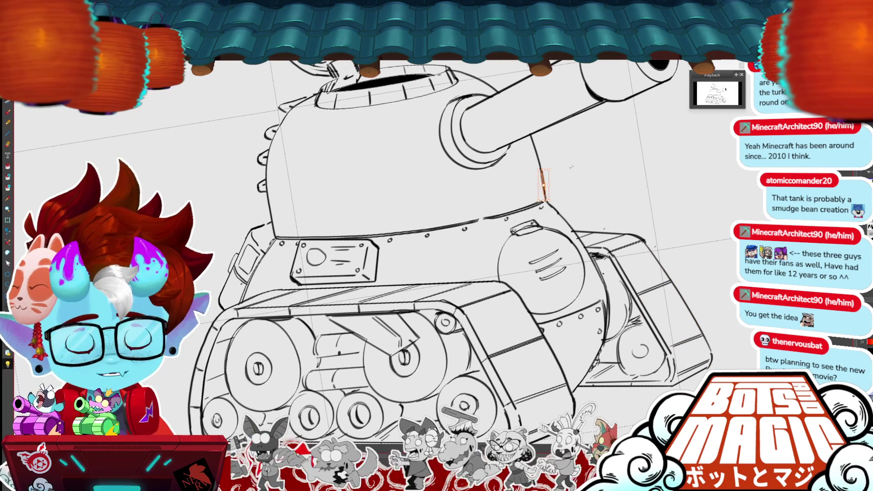
Select the hatch's slit strokes and redraw the top slit line.
{"action": "left_click", "coordinate": [576, 183]}
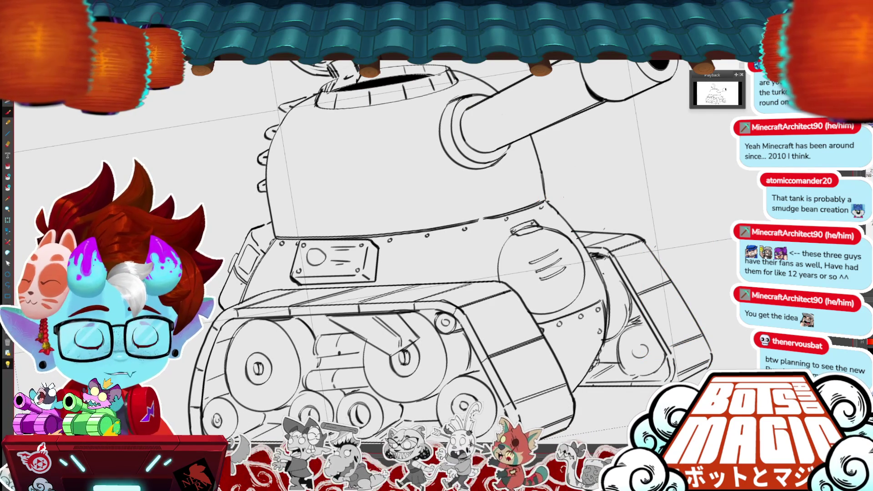
{"action": "left_click_drag", "start_coordinate": [568, 273], "coordinate": [521, 261]}
{"action": "left_click", "coordinate": [505, 261]}
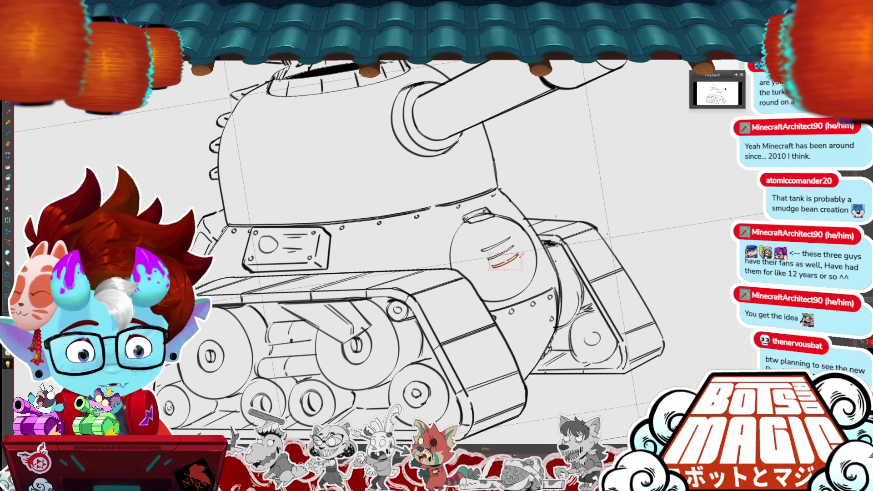
{"action": "left_click", "coordinate": [516, 239]}
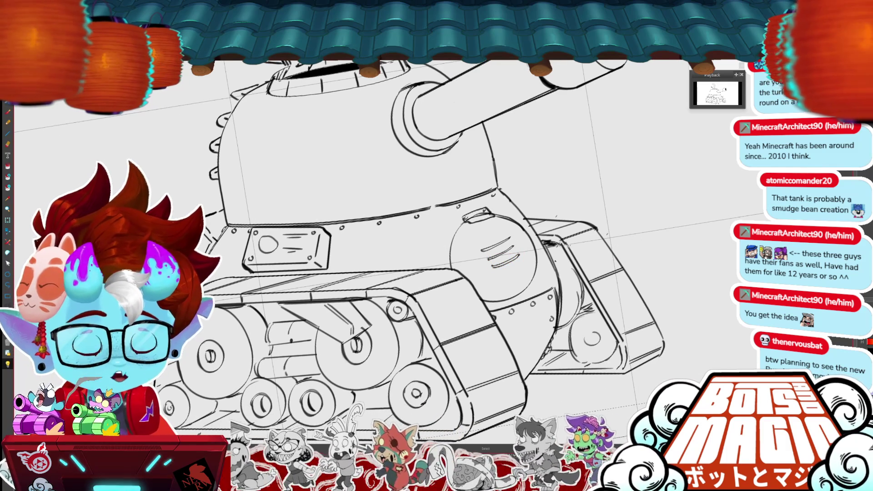
{"action": "left_click", "coordinate": [512, 242]}
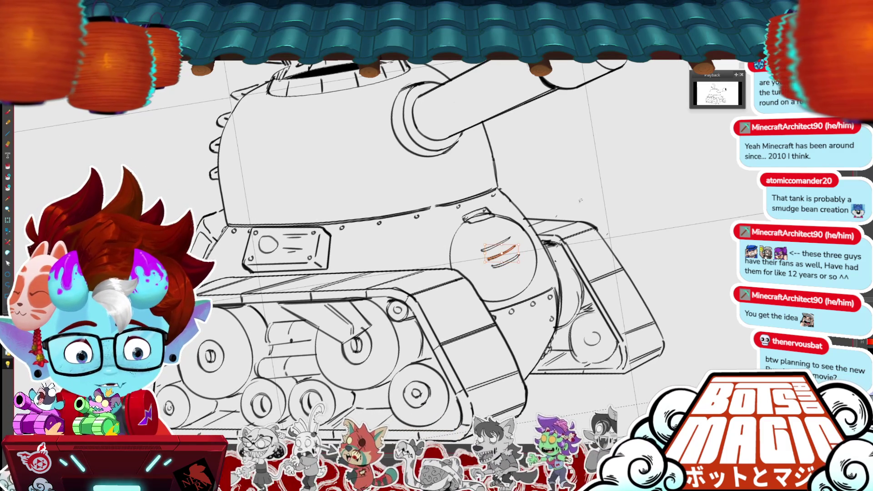
{"action": "left_click", "coordinate": [506, 243]}
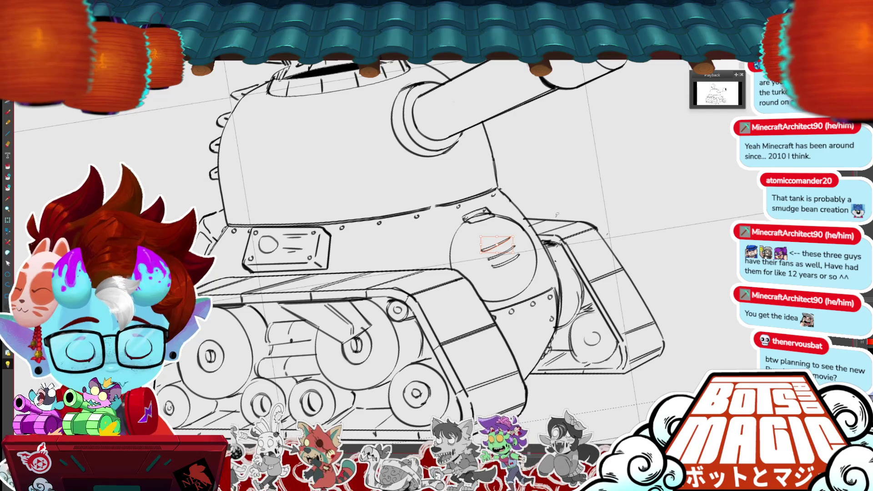
{"action": "scroll", "coordinate": [557, 215], "scroll_direction": "up", "scroll_amount": 3}
{"action": "left_click", "coordinate": [501, 232]}
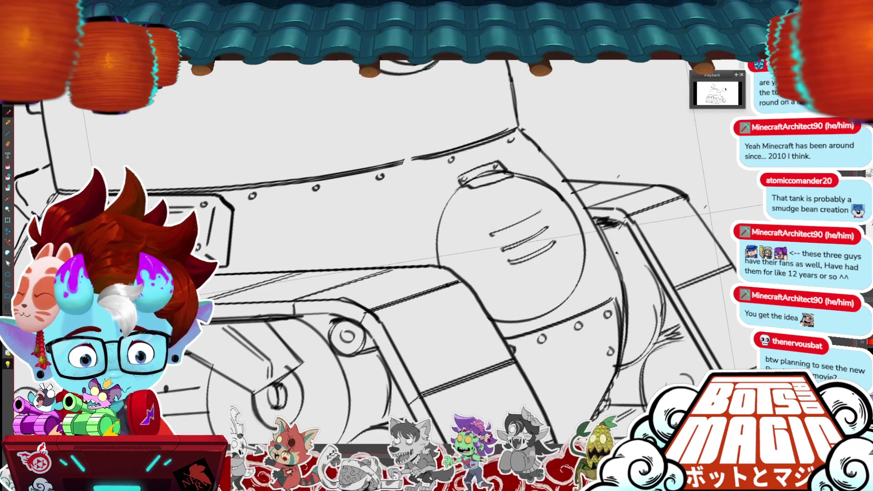
{"action": "left_click_drag", "start_coordinate": [501, 232], "coordinate": [496, 235]}
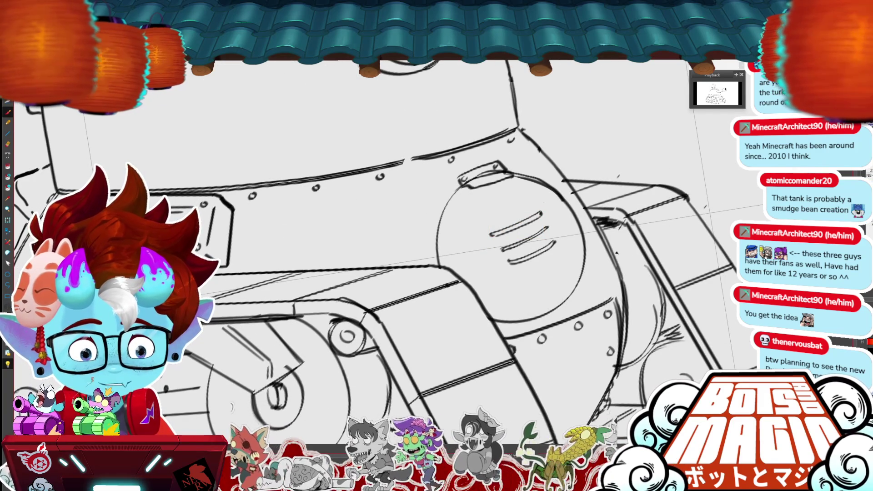
Delete the middle slit and paste a copy of the top slit into the gap.
{"action": "left_click", "coordinate": [527, 239]}
{"action": "key", "text": "Delete"}
{"action": "left_click", "coordinate": [516, 224]}
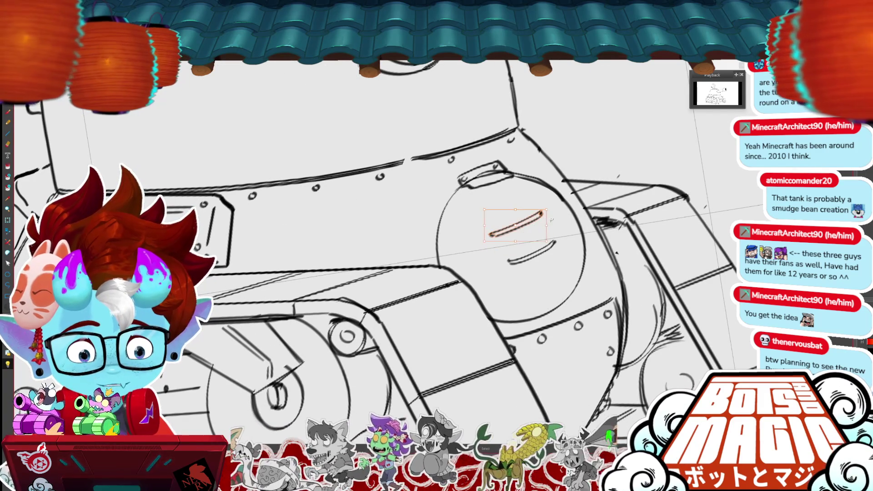
{"action": "key", "text": "ctrl+c"}
{"action": "key", "text": "ctrl+v"}
{"action": "mouse_move", "coordinate": [550, 218]}
{"action": "left_mouse_down"}
{"action": "mouse_move", "coordinate": [560, 234]}
{"action": "mouse_move", "coordinate": [551, 253]}
{"action": "left_mouse_up"}
{"action": "left_click", "coordinate": [549, 283]}
{"action": "scroll", "coordinate": [551, 275], "scroll_direction": "down", "scroll_amount": 2}
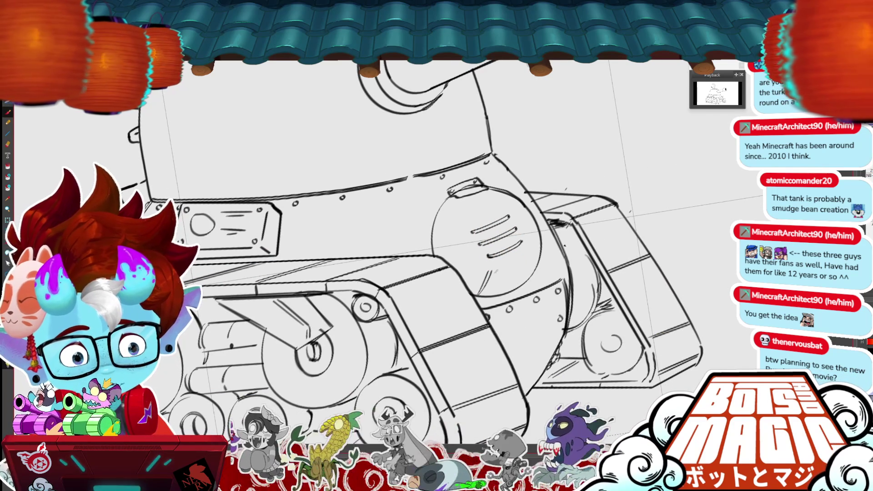
{"action": "key", "text": "ctrl+0"}
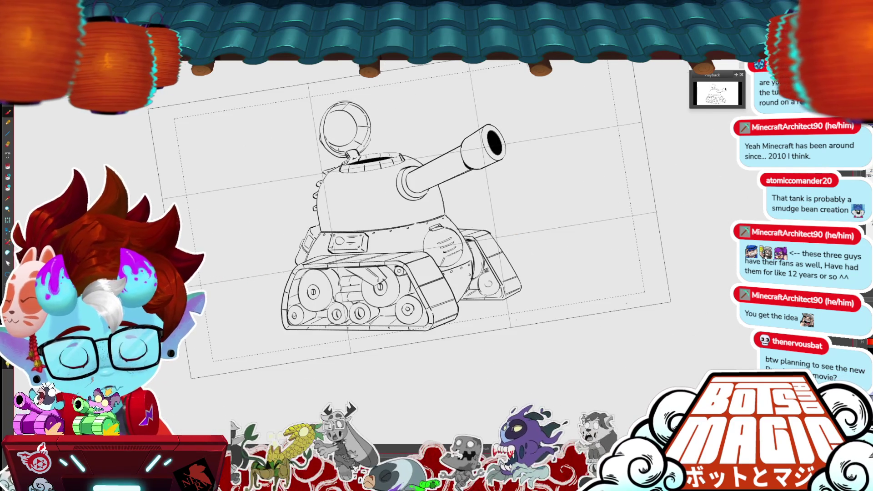
Add hatching strokes near the right track.
{"action": "mouse_move", "coordinate": [409, 218]}
{"action": "left_mouse_down"}
{"action": "mouse_move", "coordinate": [471, 196]}
{"action": "mouse_move", "coordinate": [420, 157]}
{"action": "mouse_move", "coordinate": [445, 221]}
{"action": "left_mouse_up"}
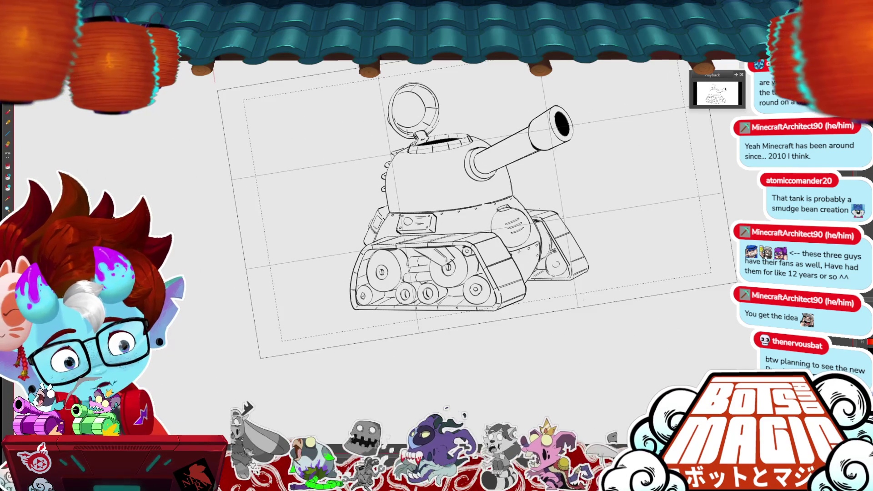
{"action": "scroll", "coordinate": [418, 225], "scroll_direction": "up", "scroll_amount": 3}
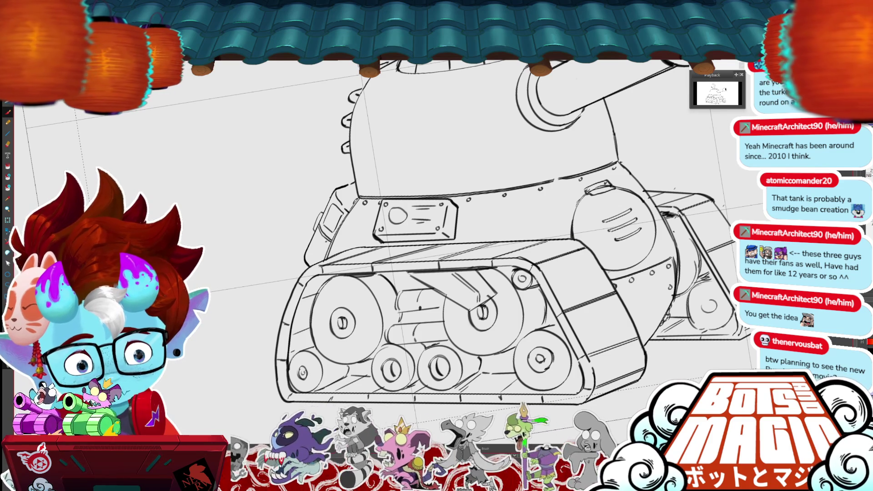
{"action": "left_click_drag", "start_coordinate": [701, 277], "coordinate": [710, 273]}
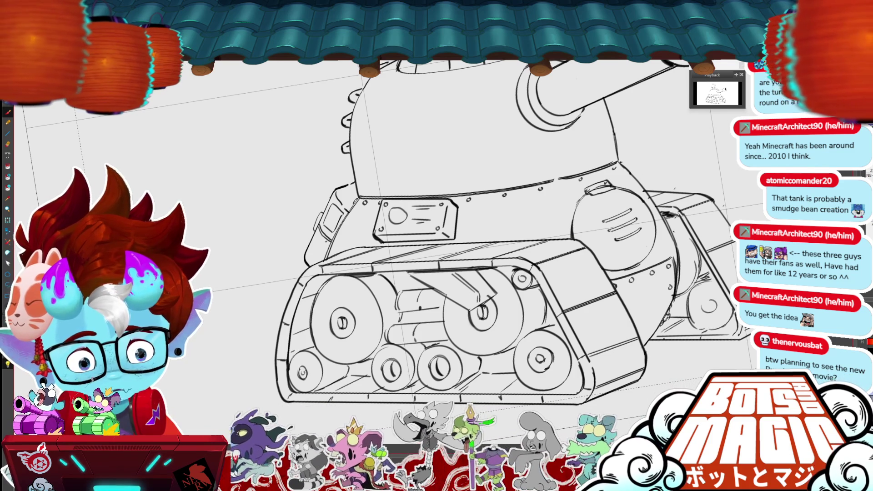
{"action": "scroll", "coordinate": [425, 227], "scroll_direction": "down", "scroll_amount": 2}
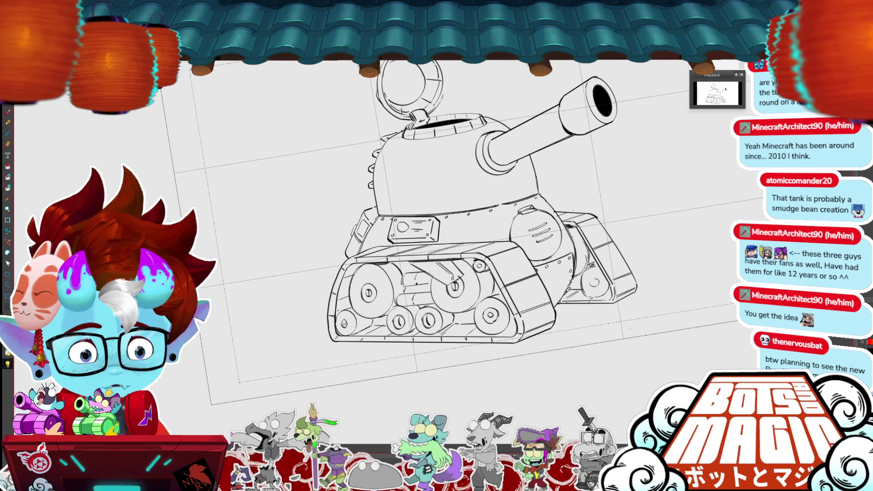
{"action": "scroll", "coordinate": [444, 295], "scroll_direction": "up", "scroll_amount": 3}
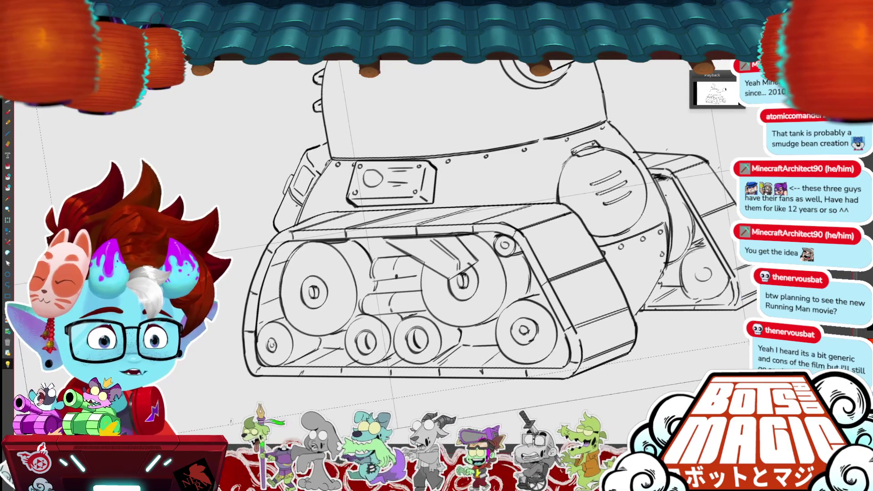
Draw a small round rivet on the track with a small mark below it.
{"action": "mouse_move", "coordinate": [437, 246]}
{"action": "left_mouse_down"}
{"action": "mouse_move", "coordinate": [415, 223]}
{"action": "mouse_move", "coordinate": [291, 169]}
{"action": "left_mouse_up"}
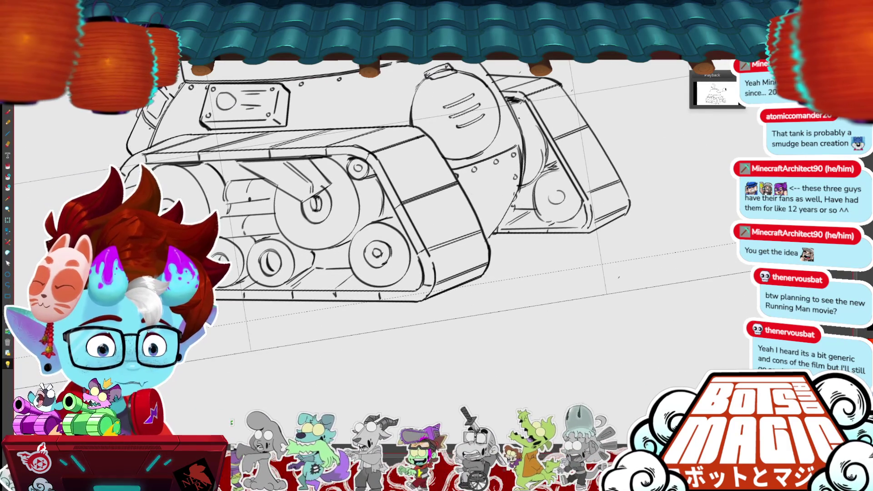
{"action": "scroll", "coordinate": [539, 179], "scroll_direction": "up", "scroll_amount": 3}
{"action": "left_click", "coordinate": [513, 154]}
{"action": "left_click", "coordinate": [625, 204]}
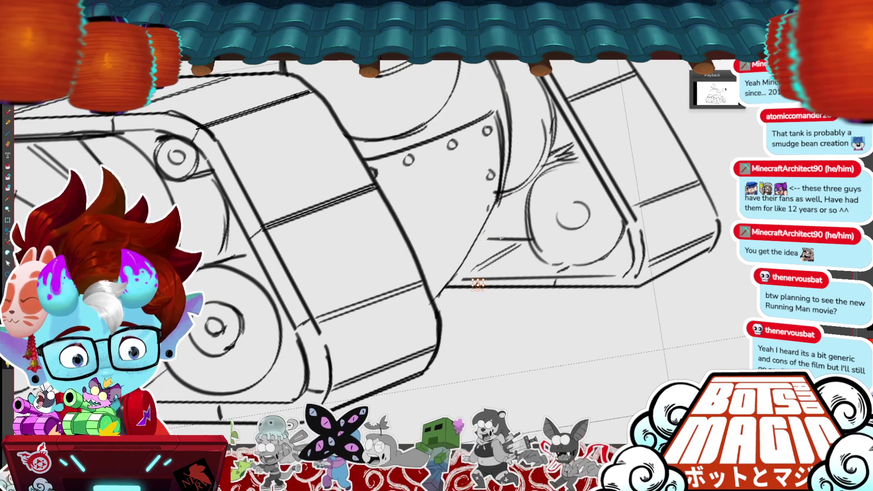
{"action": "mouse_move", "coordinate": [496, 169]}
{"action": "left_mouse_down"}
{"action": "mouse_move", "coordinate": [491, 177]}
{"action": "mouse_move", "coordinate": [496, 169]}
{"action": "left_mouse_up"}
{"action": "left_click_drag", "start_coordinate": [491, 206], "coordinate": [435, 301]}
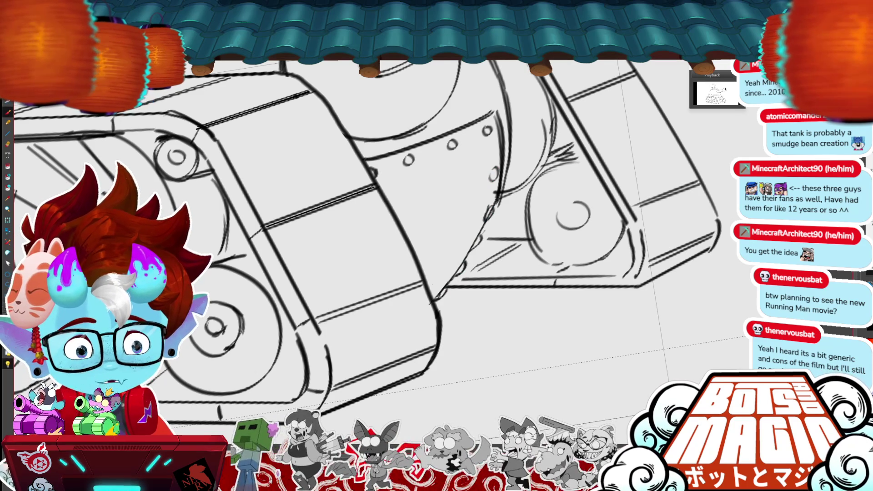
{"action": "scroll", "coordinate": [409, 218], "scroll_direction": "down", "scroll_amount": 5}
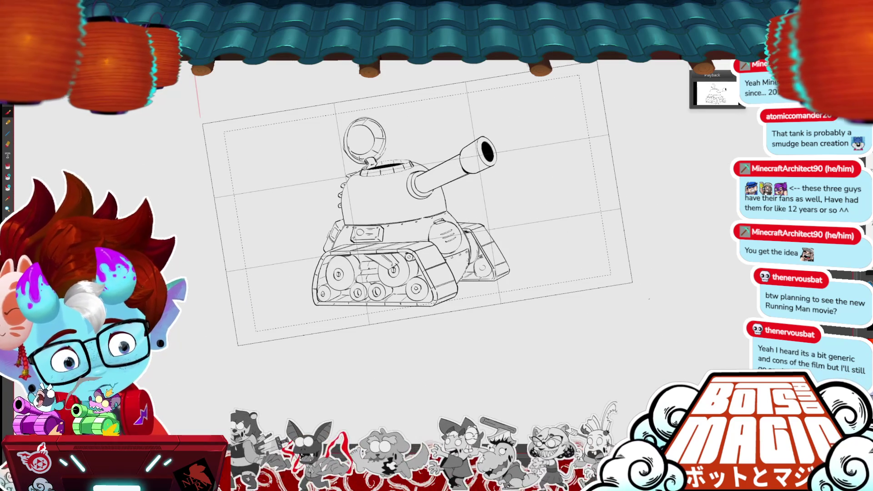
Draw a line along the turret's base edge, then rotate the view to check it.
{"action": "scroll", "coordinate": [391, 191], "scroll_direction": "up", "scroll_amount": 5}
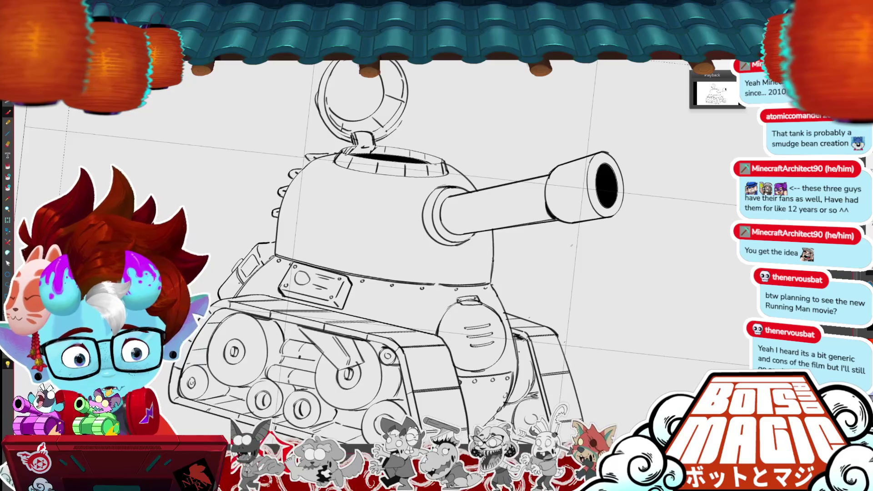
{"action": "scroll", "coordinate": [474, 259], "scroll_direction": "up", "scroll_amount": 2}
{"action": "left_click_drag", "start_coordinate": [527, 246], "coordinate": [473, 255]}
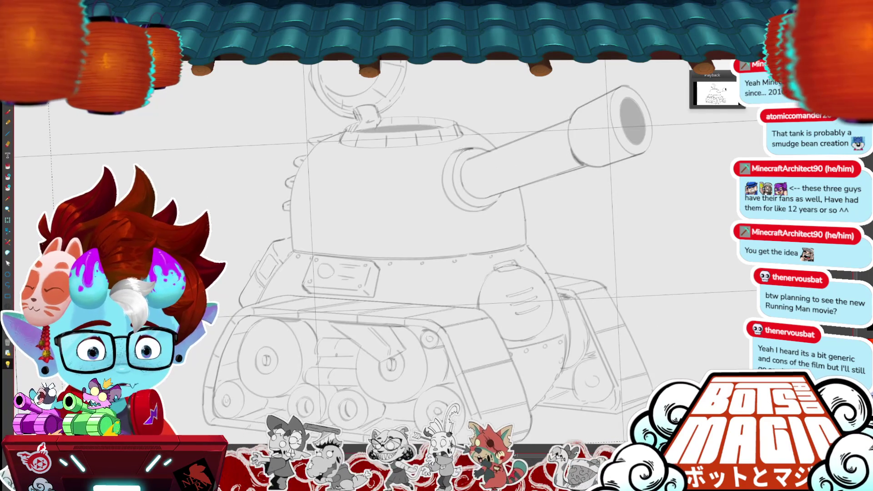
{"action": "scroll", "coordinate": [469, 227], "scroll_direction": "down", "scroll_amount": 2}
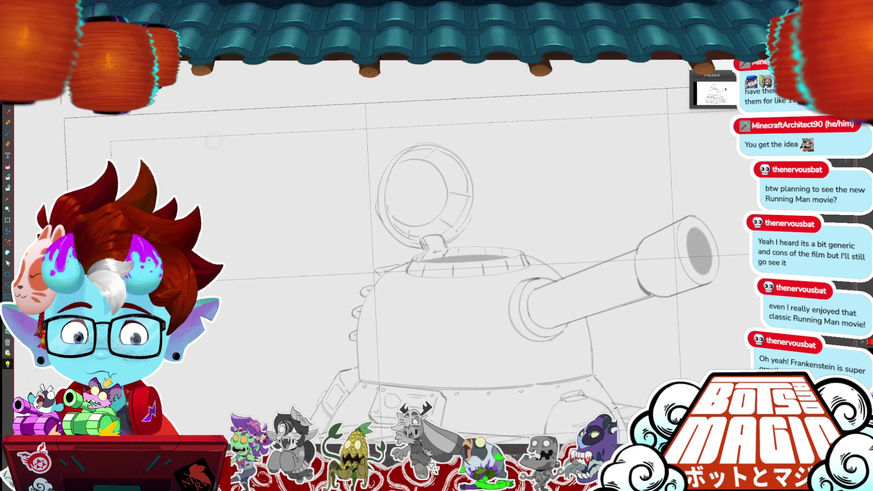
{"action": "key", "text": "minus"}
{"action": "key", "text": "minus"}
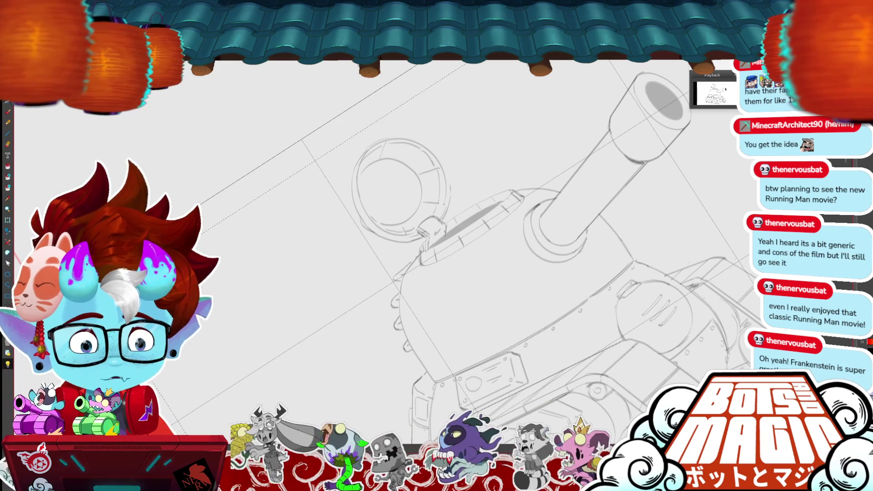
{"action": "key", "text": "ctrl+minus"}
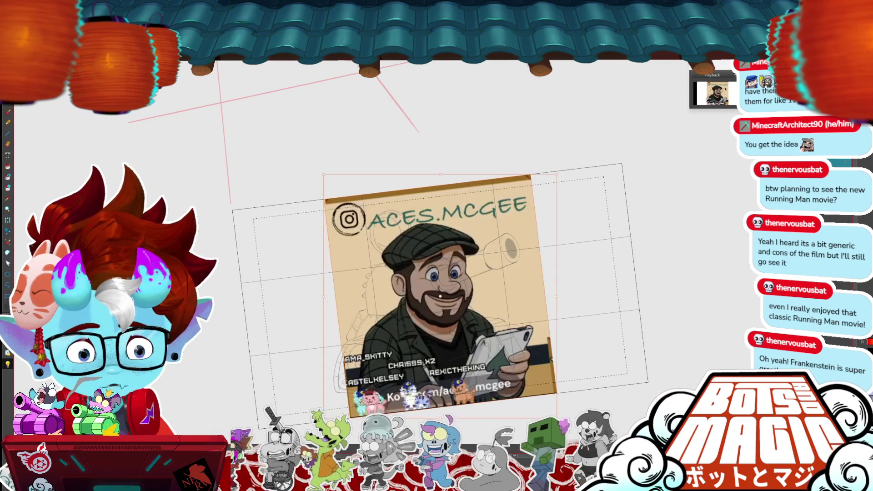
Move the supporter portrait to the upper left, then paste the red panda image at the upper right.
{"action": "left_click_drag", "start_coordinate": [517, 306], "coordinate": [301, 231]}
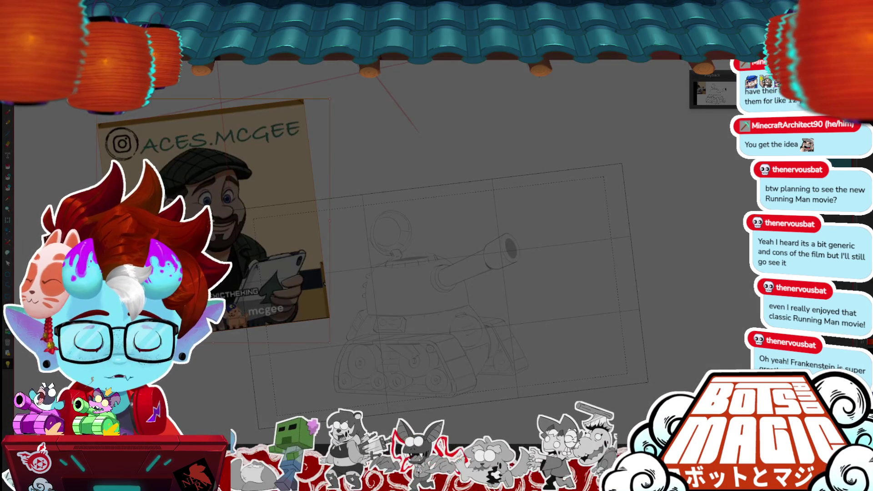
{"action": "key", "text": "ctrl+v"}
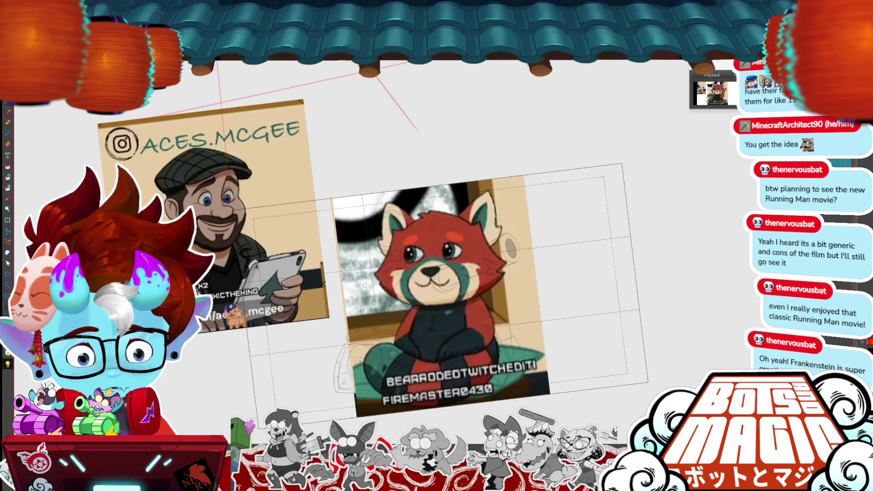
{"action": "left_click_drag", "start_coordinate": [443, 338], "coordinate": [654, 227]}
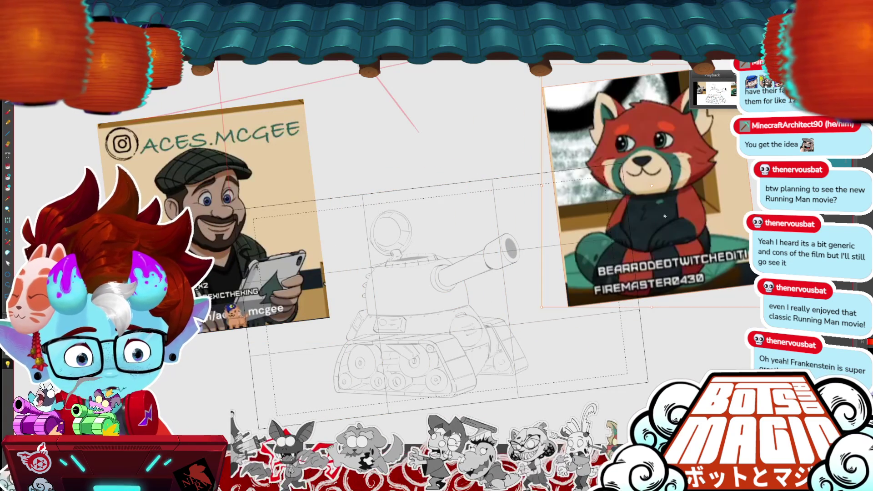
{"action": "scroll", "coordinate": [454, 273], "scroll_direction": "up", "scroll_amount": 5}
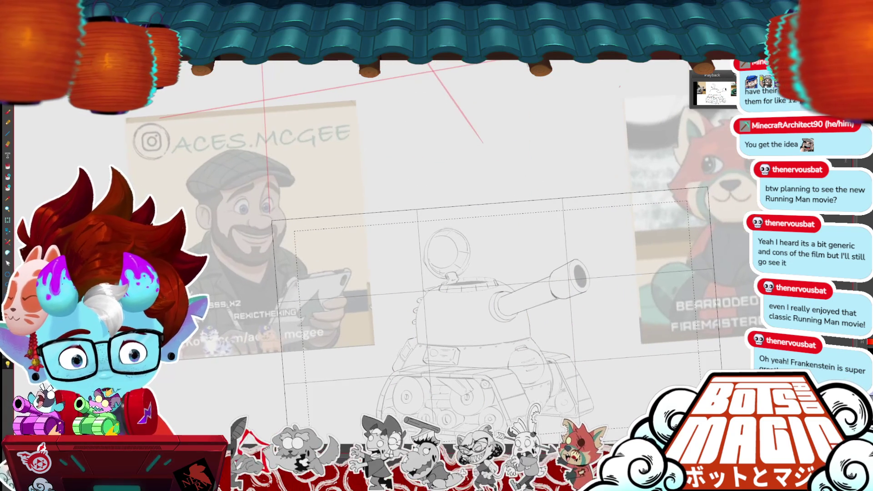